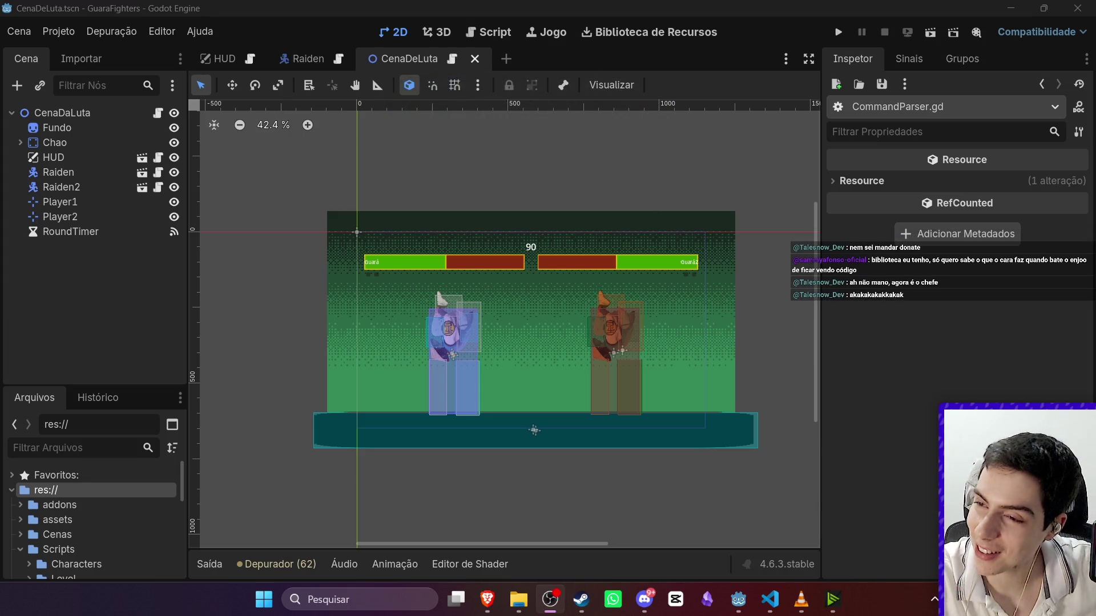
Open the CommandParser script from the Raiden character scene.
{"action": "key", "text": "alt+Tab"}
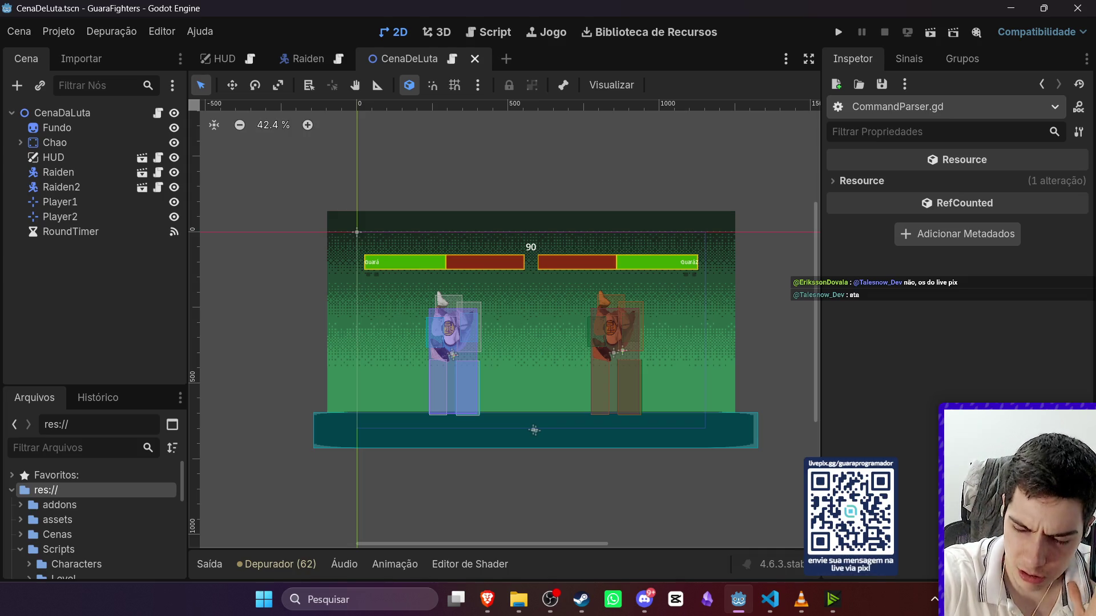
{"action": "key", "text": "alt+Tab"}
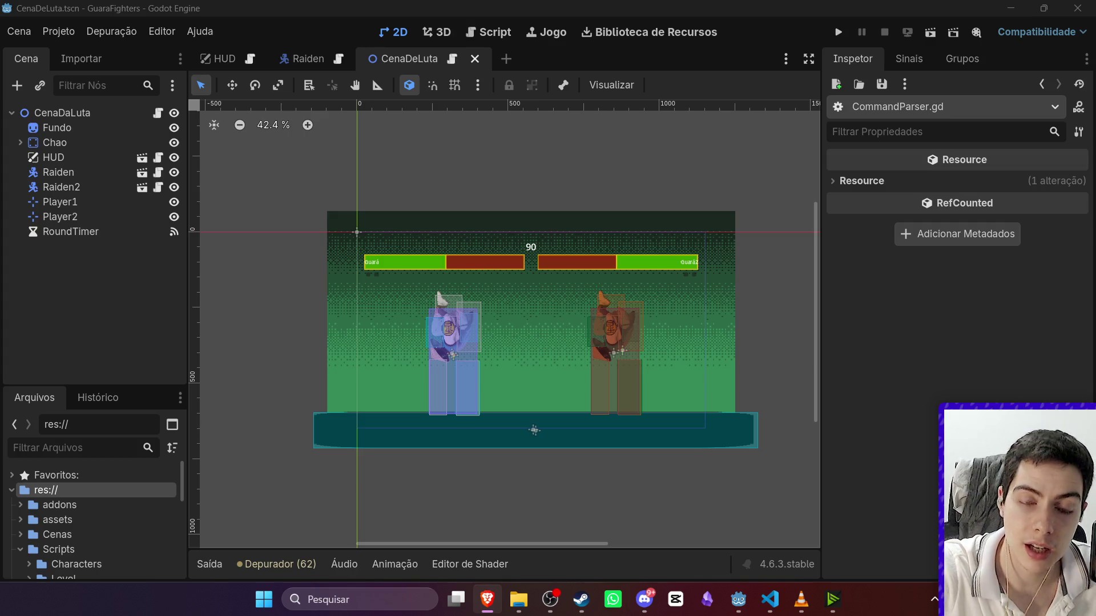
{"action": "left_click", "coordinate": [771, 598]}
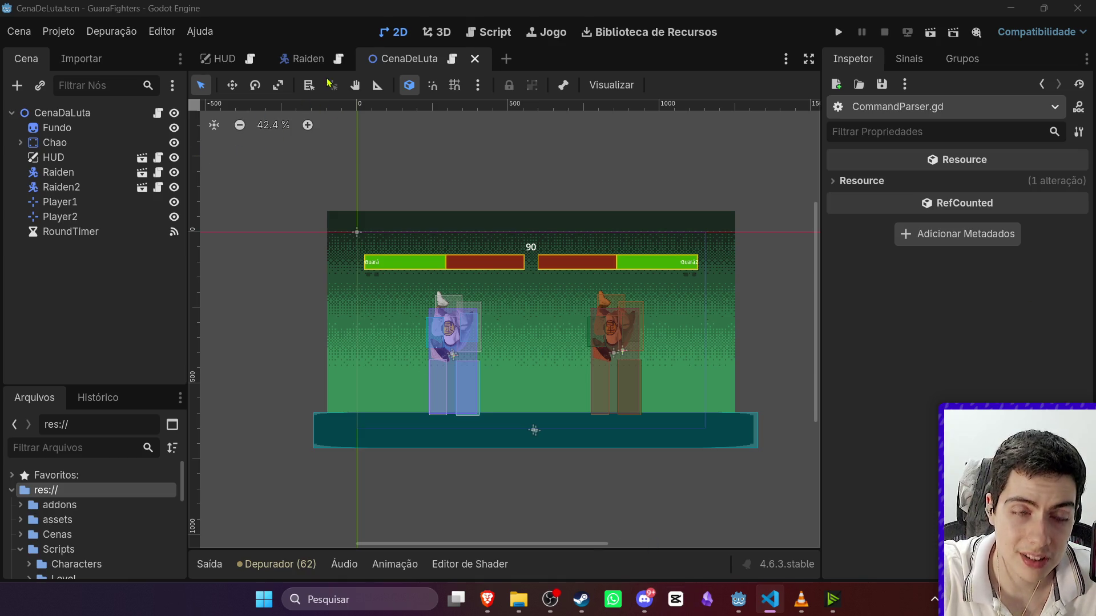
{"action": "left_click", "coordinate": [302, 59]}
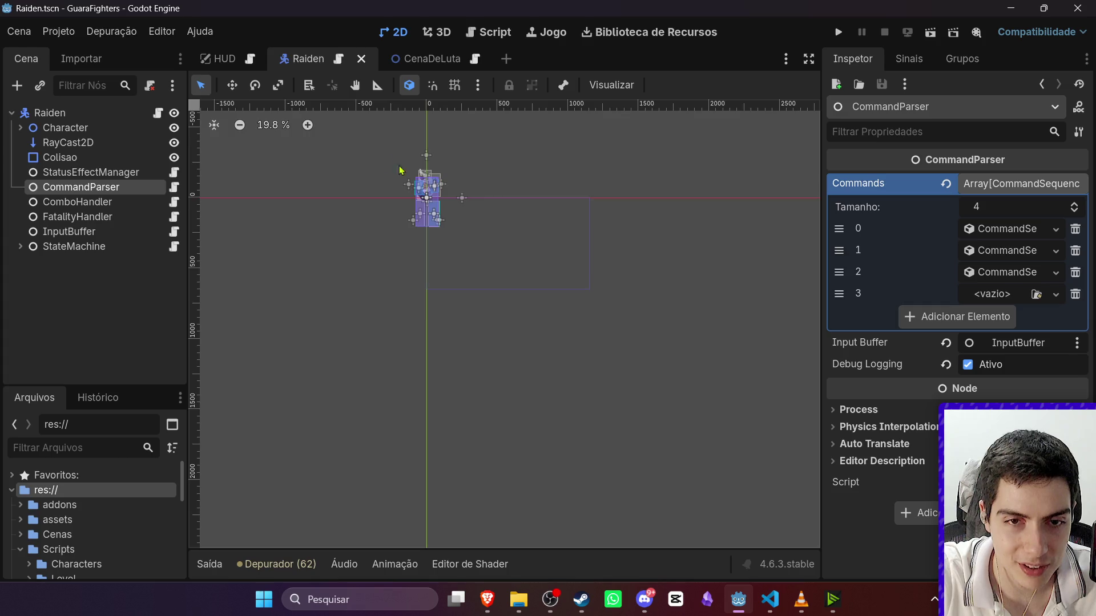
{"action": "scroll", "coordinate": [412, 171], "scroll_direction": "up", "scroll_amount": 8}
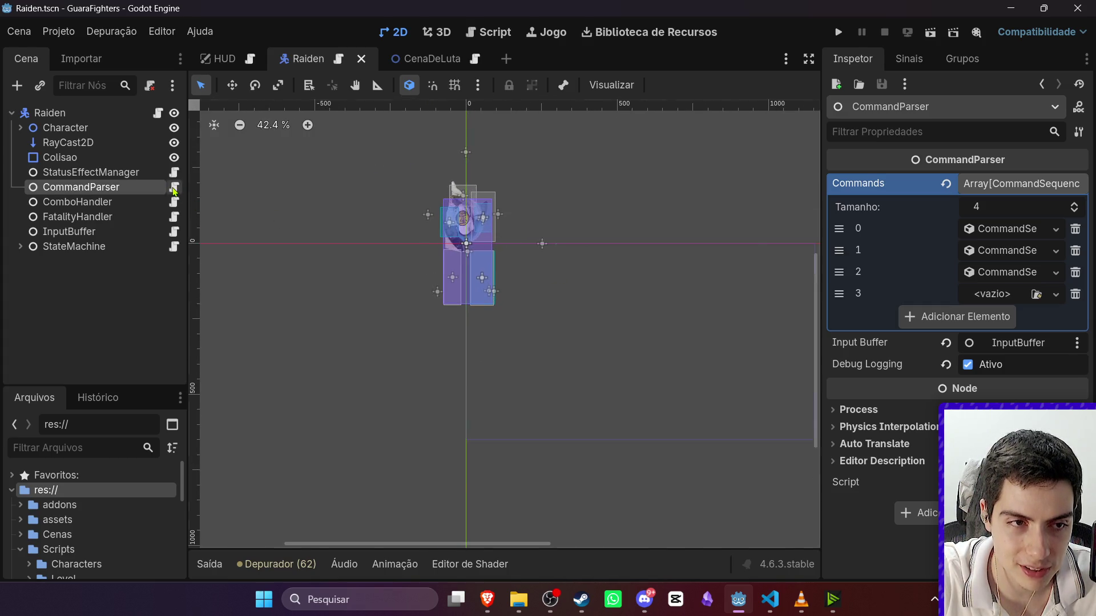
{"action": "left_click", "coordinate": [174, 188]}
{"action": "scroll", "coordinate": [363, 298], "scroll_direction": "up", "scroll_amount": 1}
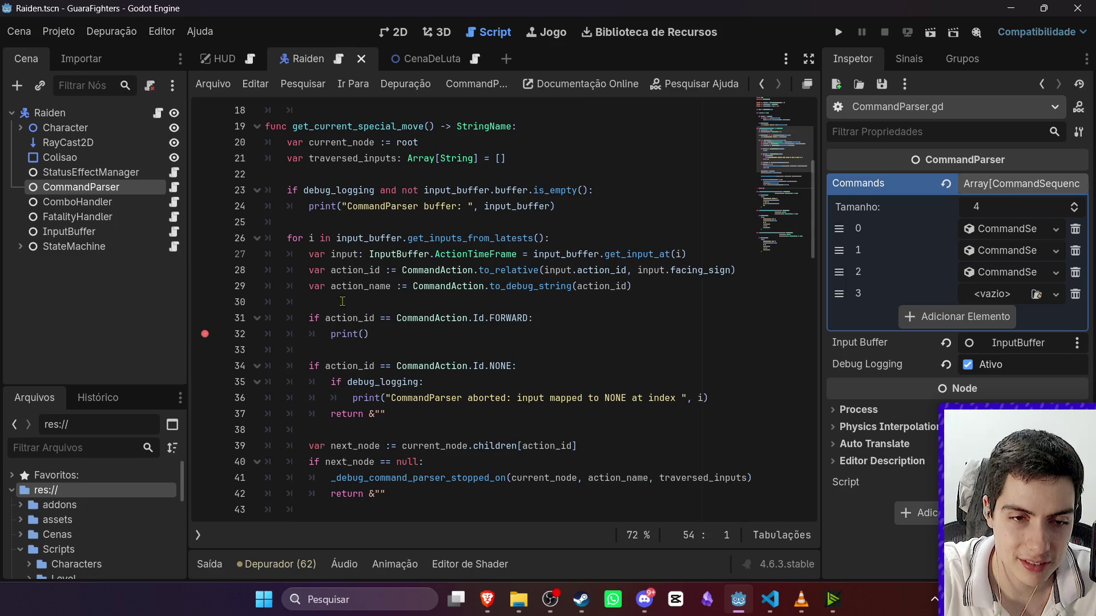
Review the debug check on lines 31–32, glancing at CenaDeLuta before reopening CommandParser.
{"action": "mouse_move", "coordinate": [370, 334]}
{"action": "left_mouse_down"}
{"action": "mouse_move", "coordinate": [308, 334]}
{"action": "mouse_move", "coordinate": [266, 318]}
{"action": "left_mouse_up"}
{"action": "left_click", "coordinate": [371, 334]}
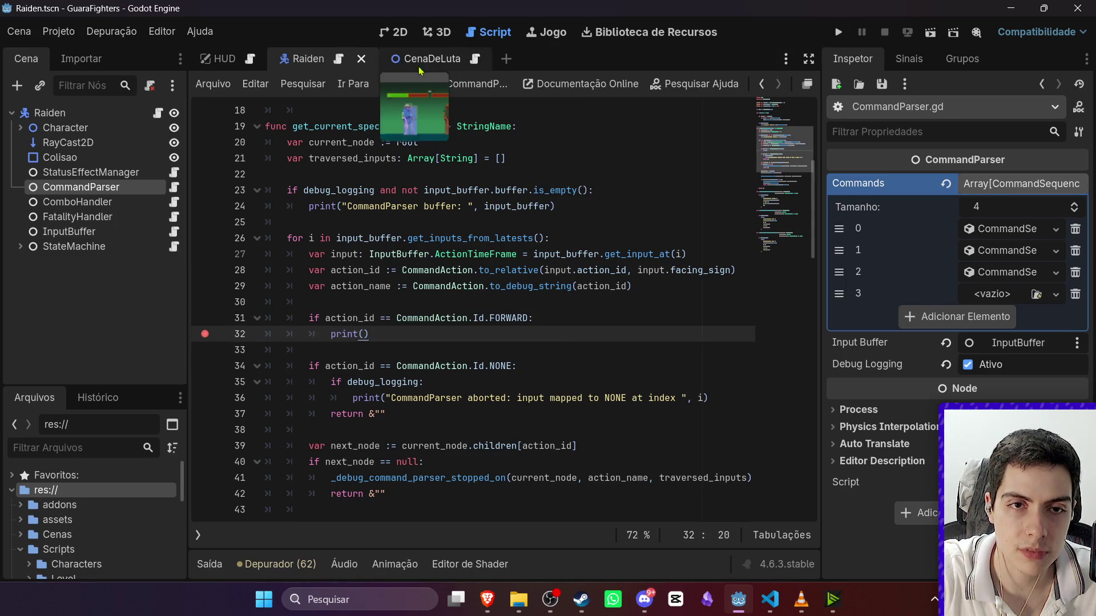
{"action": "left_click", "coordinate": [425, 68]}
{"action": "left_click", "coordinate": [297, 58]}
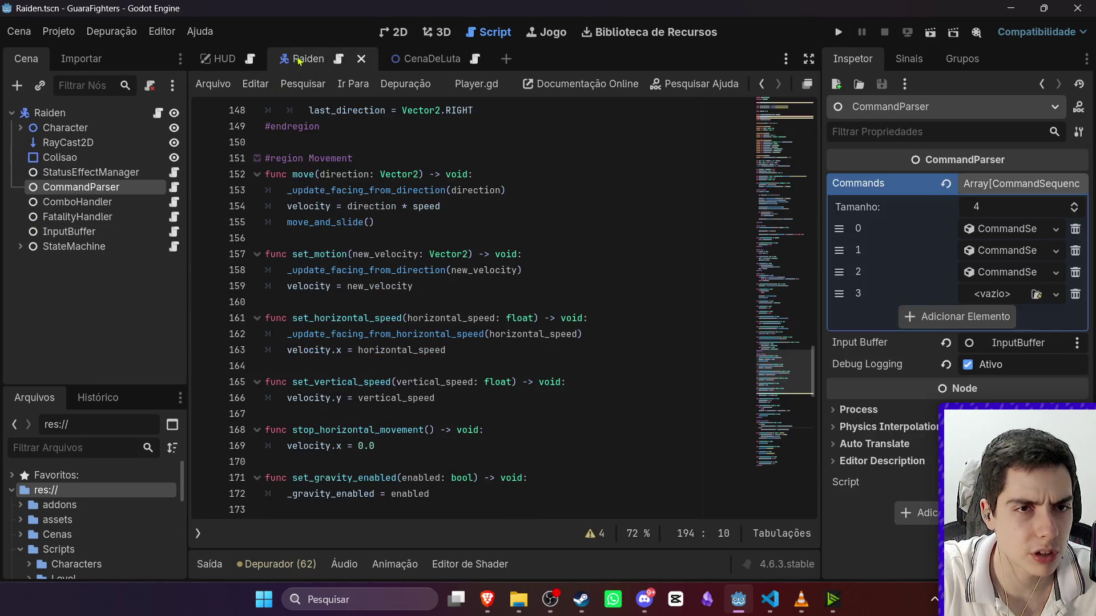
{"action": "left_click", "coordinate": [172, 188]}
Change FORWARD to BACK in line 31's debug check and run the game.
{"action": "left_click", "coordinate": [497, 319]}
{"action": "double_click", "coordinate": [498, 319]}
{"action": "type", "text": "BACK:"}
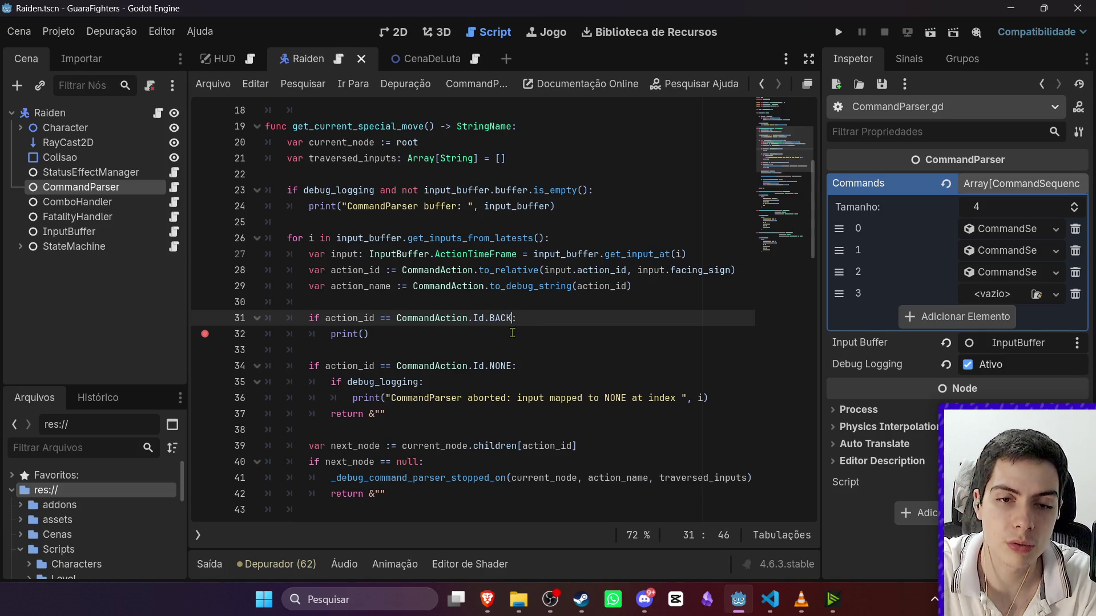
{"action": "left_click", "coordinate": [933, 36]}
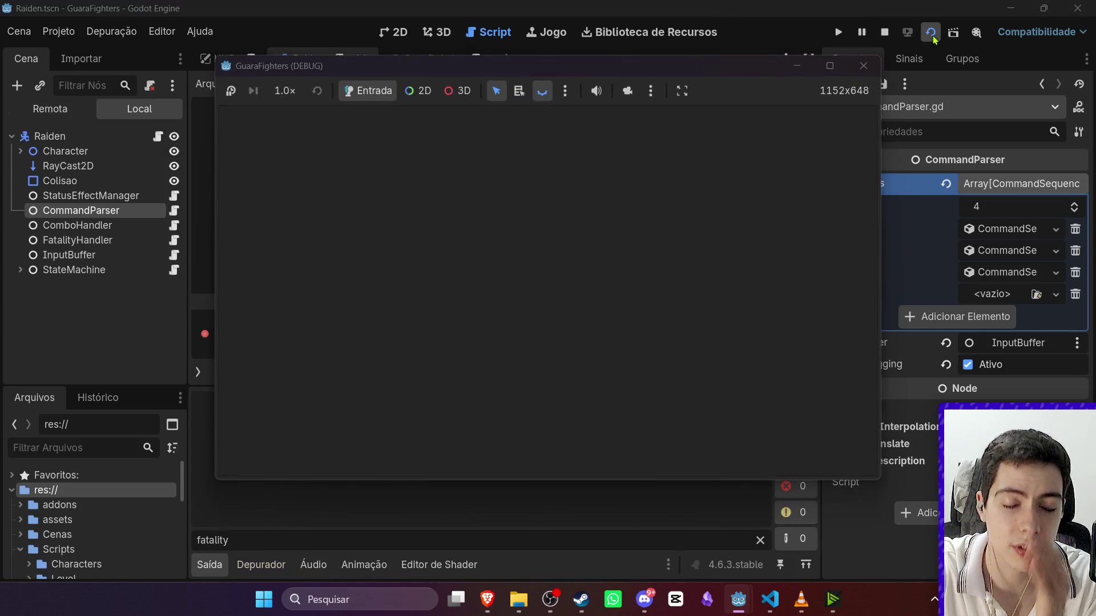
Stop the game and run the CenaDeLuta fight scene so it pauses at the CommandParser breakpoint.
{"action": "left_click", "coordinate": [885, 32]}
{"action": "left_click", "coordinate": [405, 60]}
{"action": "left_click", "coordinate": [930, 32]}
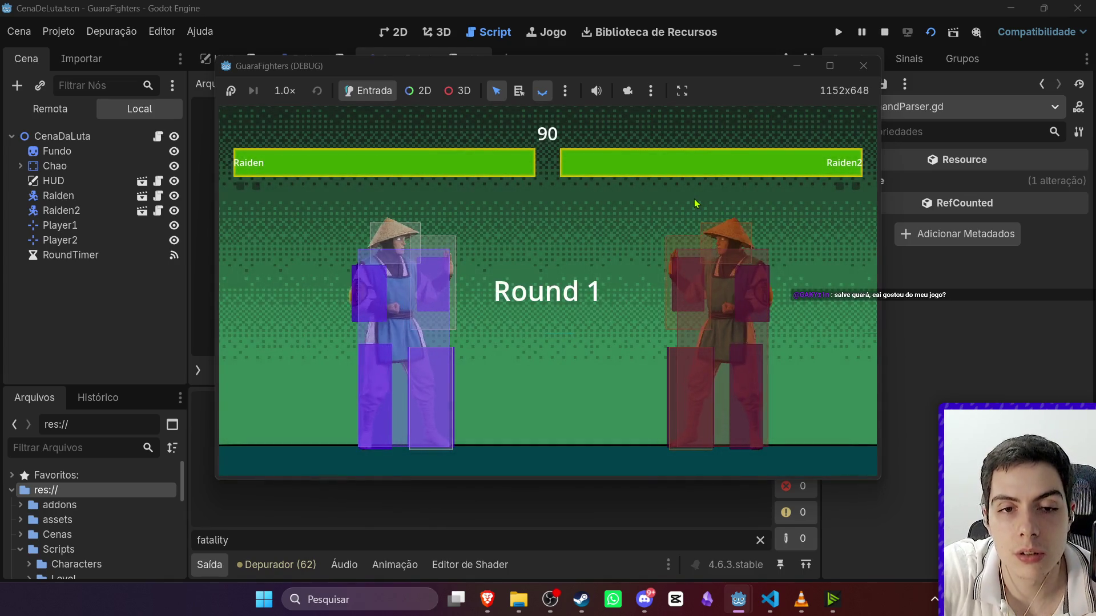
{"action": "scroll", "coordinate": [604, 341], "scroll_direction": "down", "scroll_amount": 2}
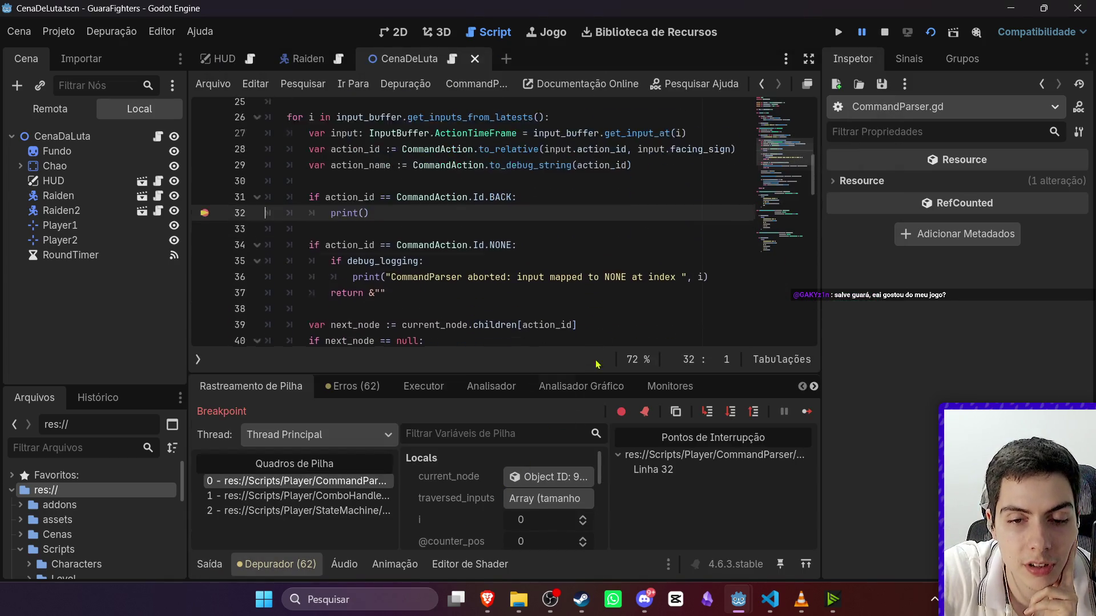
Step from the line 32 breakpoint to line 42's return, step out into ComboHandler, then stop.
{"action": "left_click", "coordinate": [732, 413]}
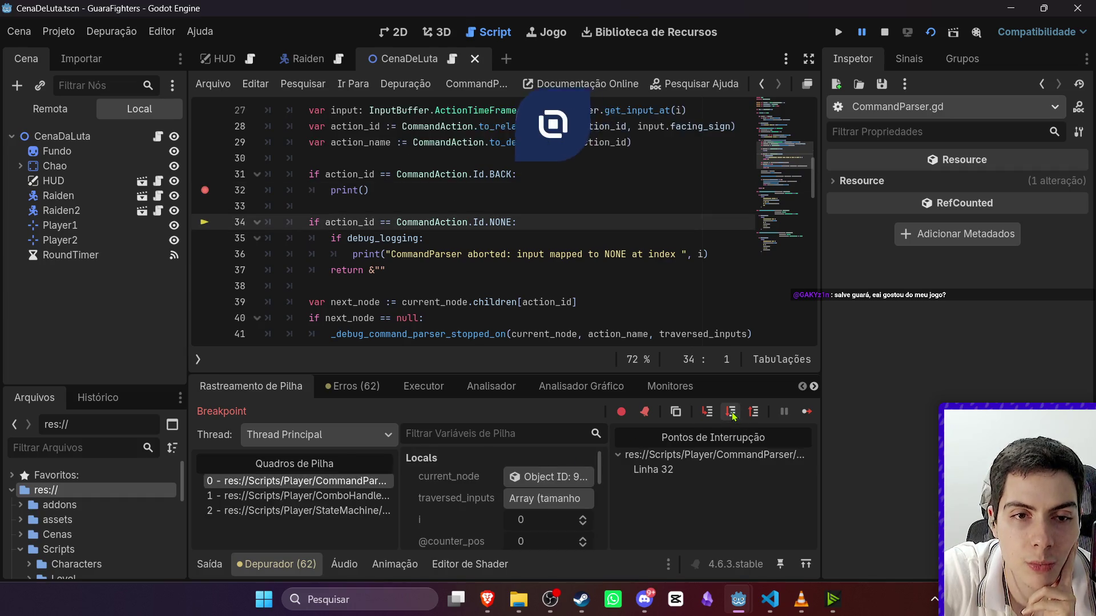
{"action": "left_click", "coordinate": [731, 413]}
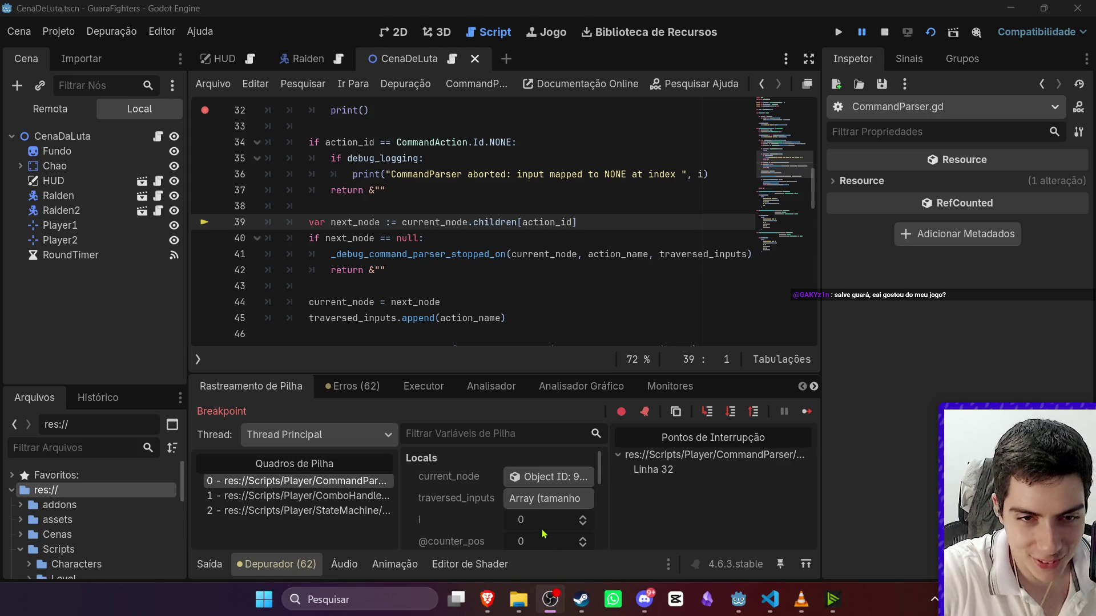
{"action": "left_click", "coordinate": [733, 419]}
{"action": "left_click", "coordinate": [733, 420]}
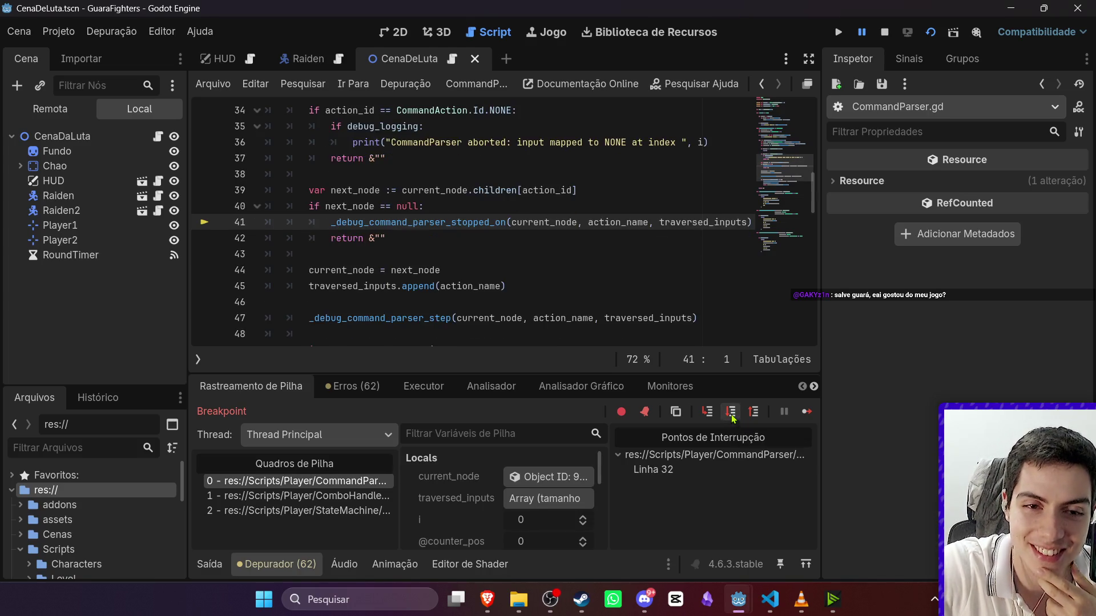
{"action": "left_click", "coordinate": [733, 419]}
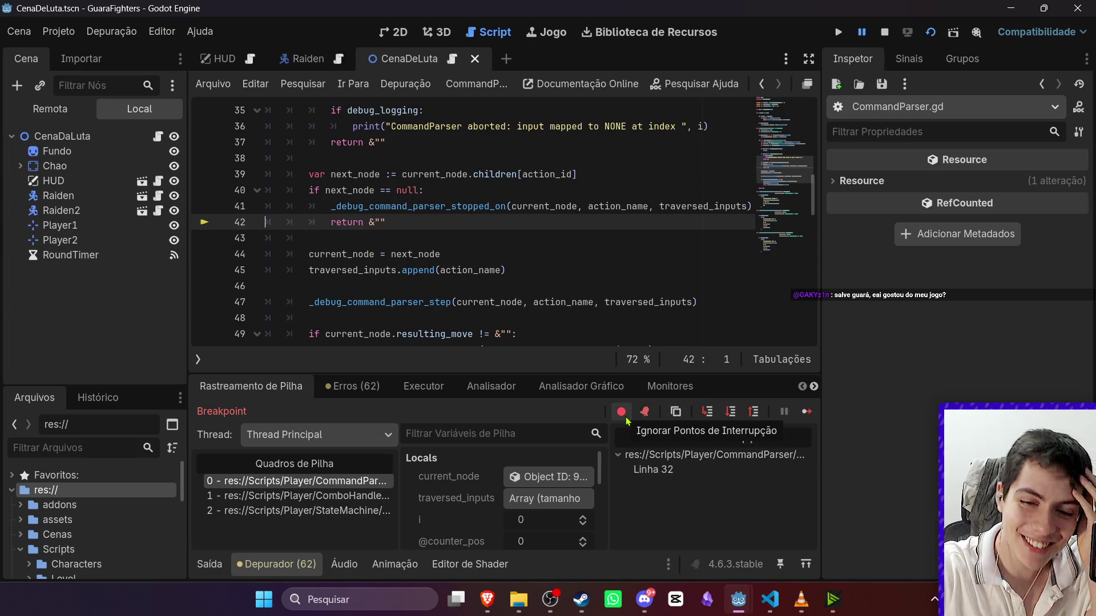
{"action": "left_click", "coordinate": [733, 410]}
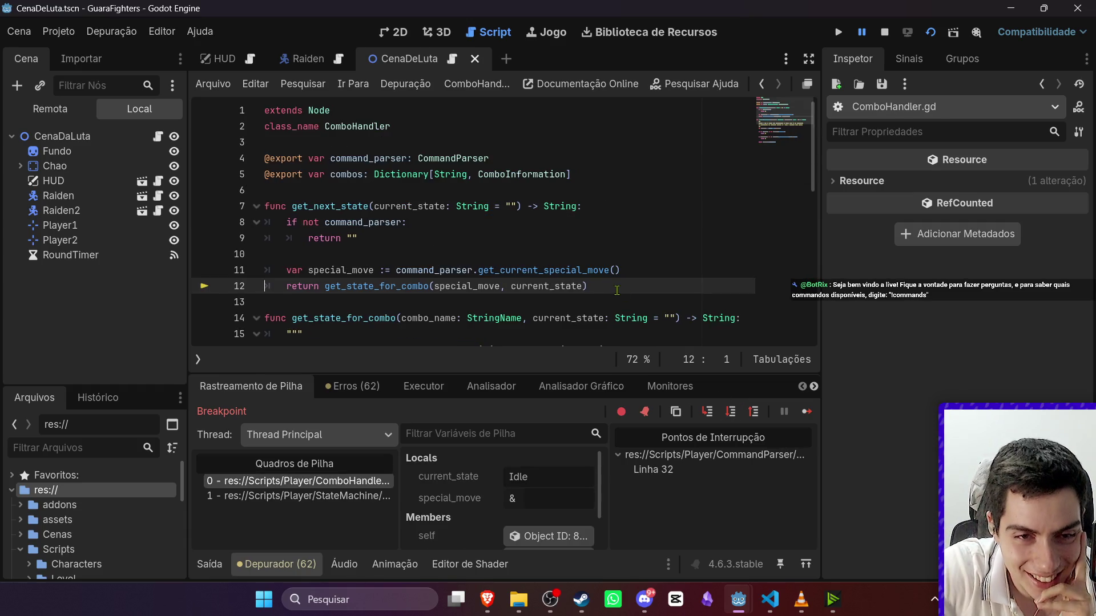
{"action": "left_click", "coordinate": [883, 33]}
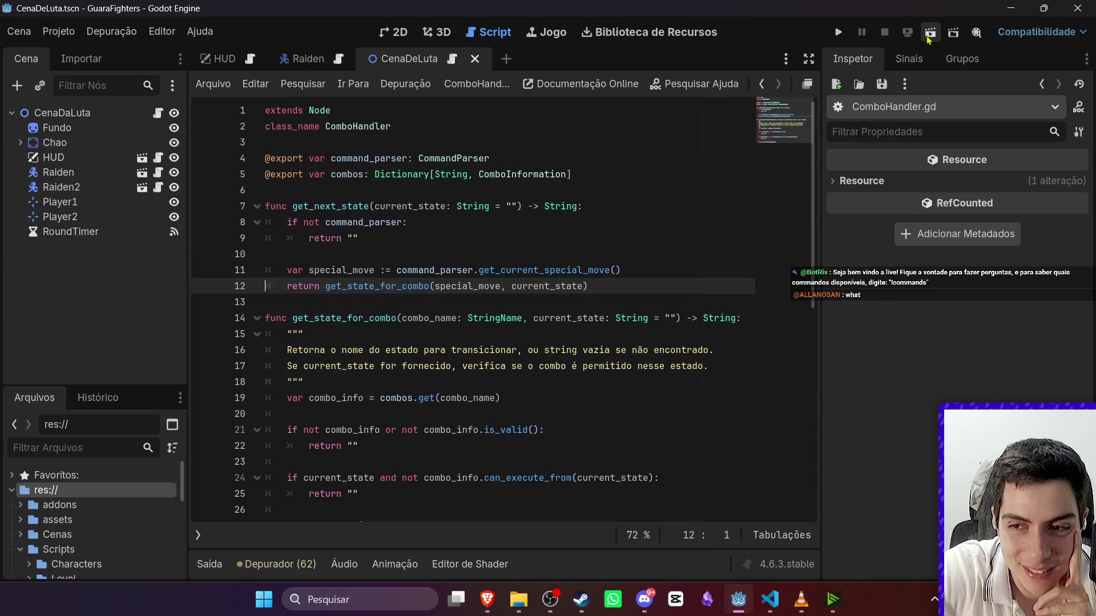
Relaunch the game, send a back input to hit the breakpoint, and step to line 41.
{"action": "left_click", "coordinate": [931, 32]}
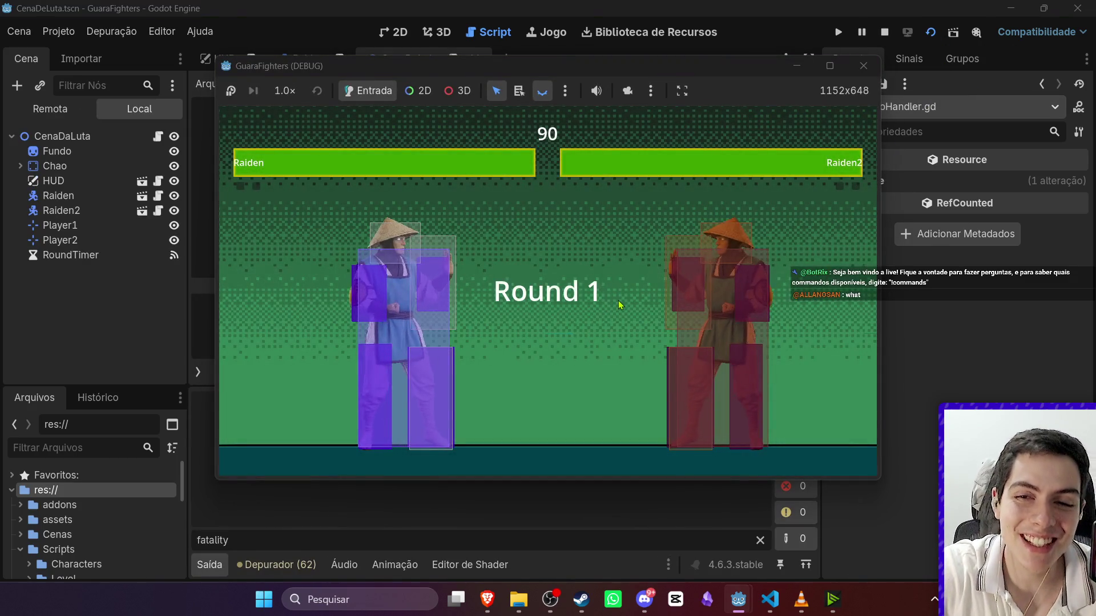
{"action": "key", "text": "a"}
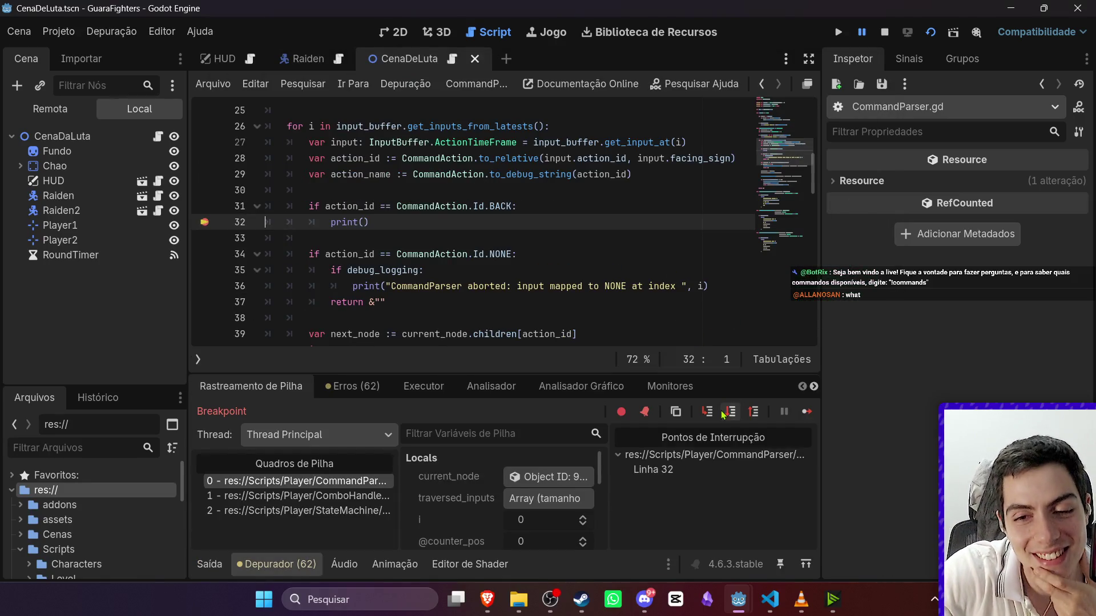
{"action": "left_click", "coordinate": [730, 422]}
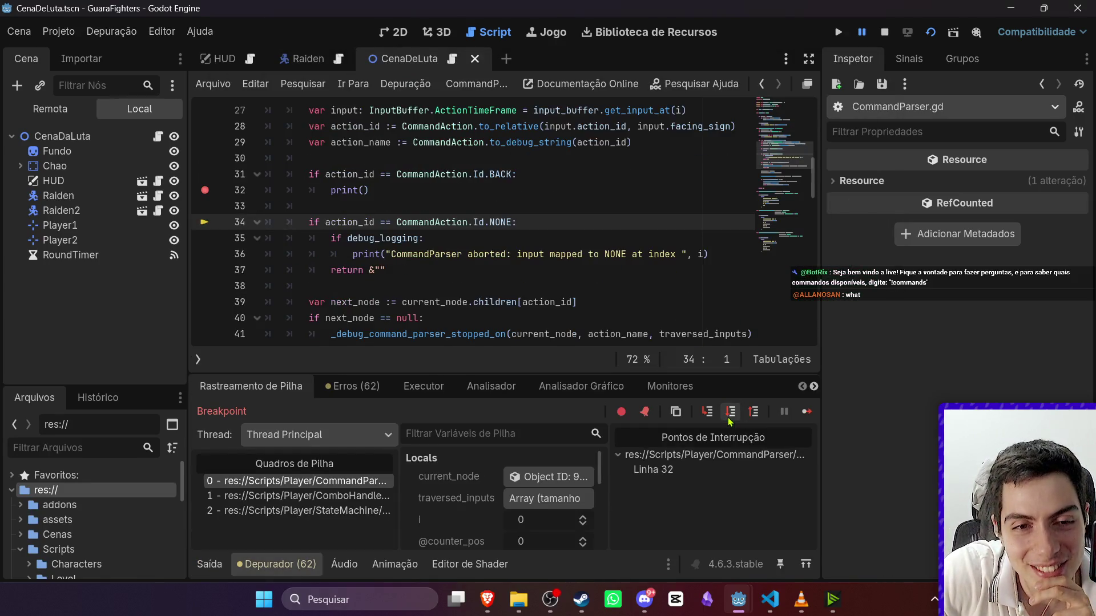
{"action": "left_click", "coordinate": [730, 422]}
{"action": "left_click", "coordinate": [729, 422]}
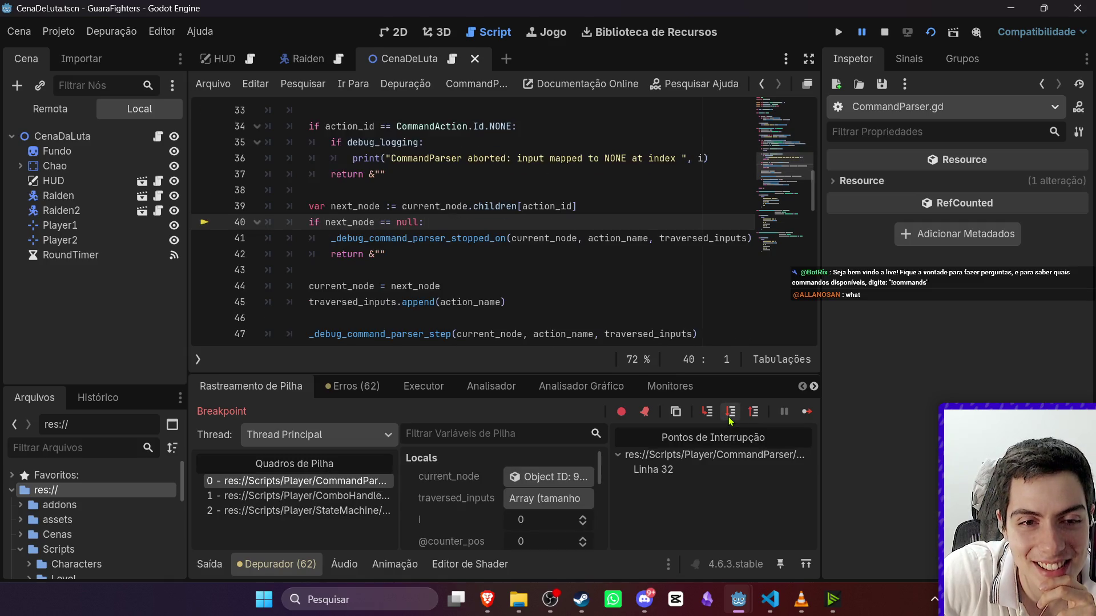
{"action": "left_click", "coordinate": [730, 422]}
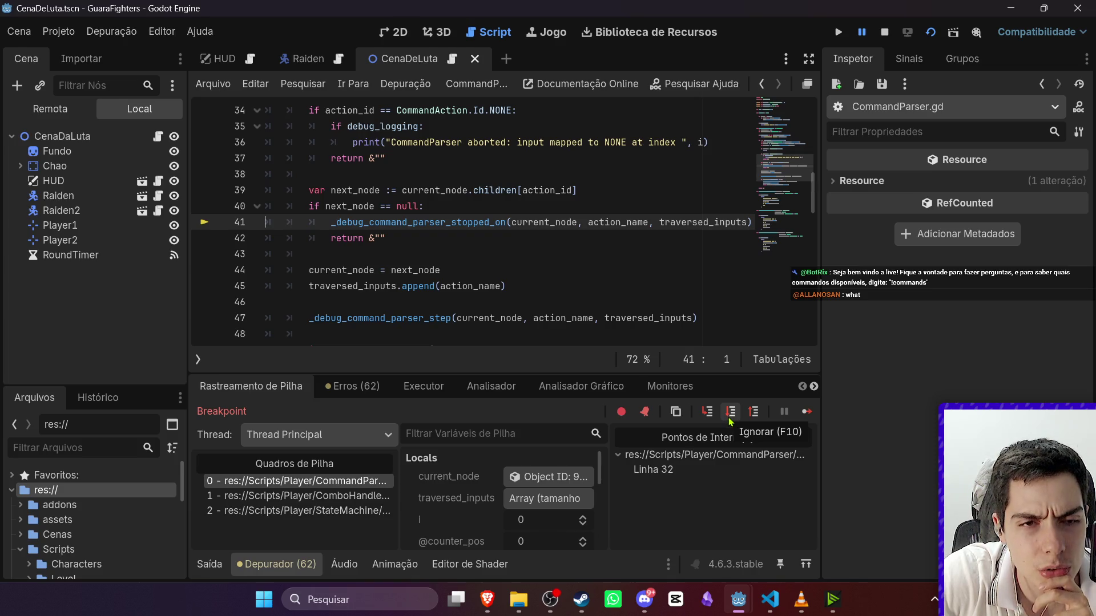
Clear the Output log's fatality filter and review the logged Command tree.
{"action": "left_click", "coordinate": [224, 564]}
{"action": "key", "text": "ctrl+a"}
{"action": "key", "text": "BackSpace"}
{"action": "scroll", "coordinate": [374, 489], "scroll_direction": "up", "scroll_amount": 10}
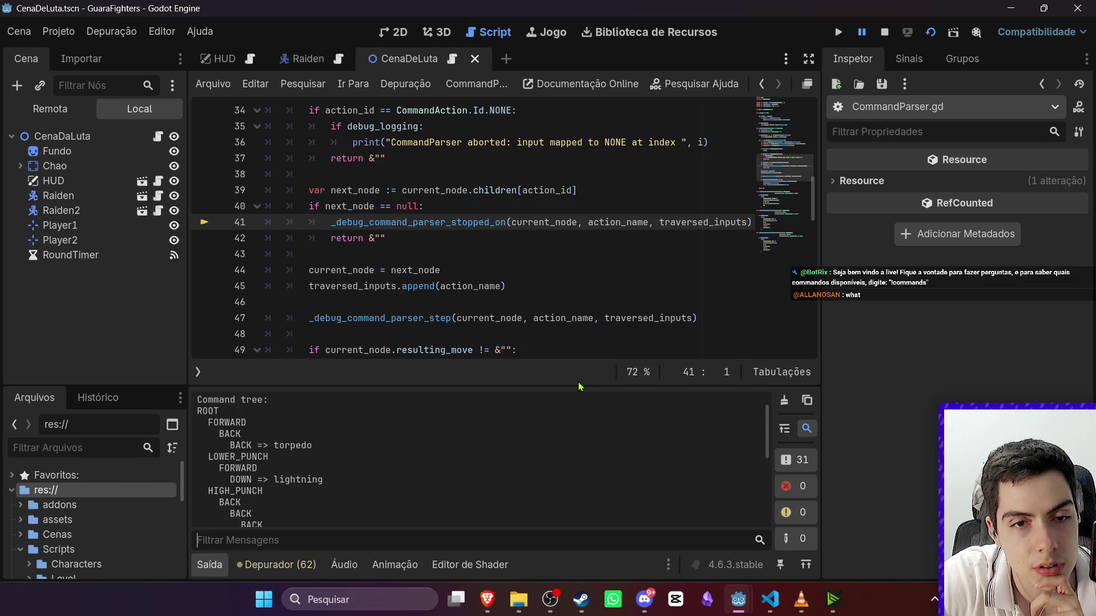
{"action": "left_click", "coordinate": [209, 565]}
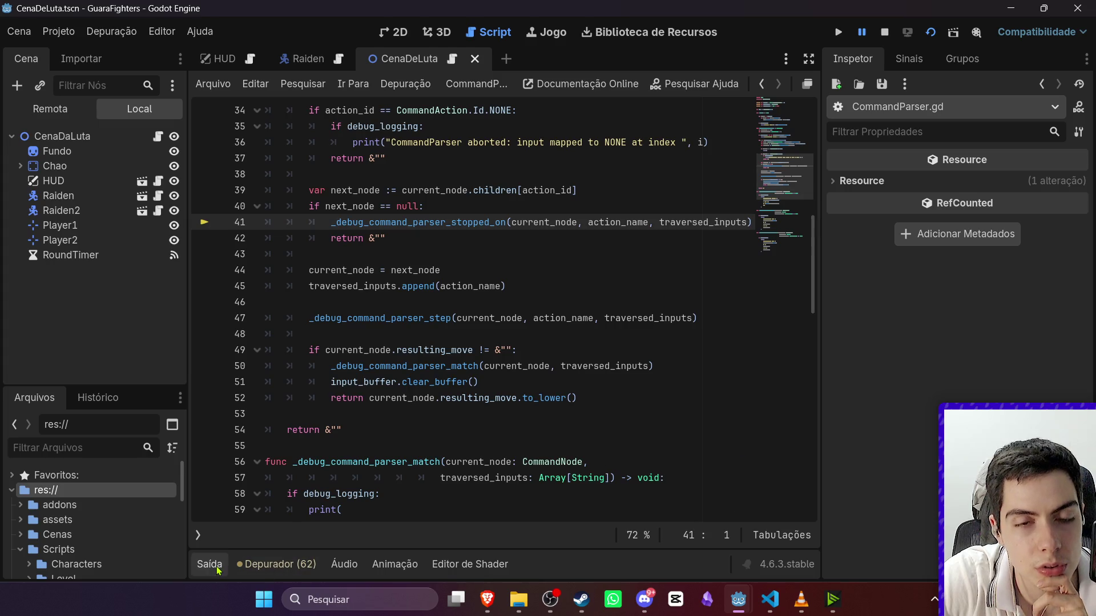
{"action": "left_click", "coordinate": [218, 568]}
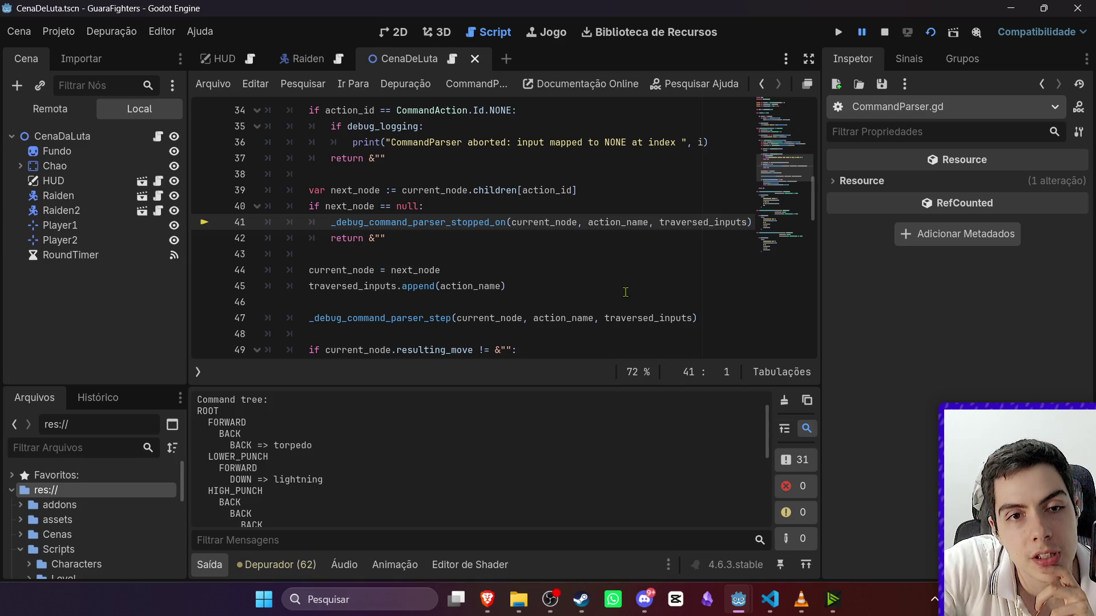
{"action": "scroll", "coordinate": [627, 293], "scroll_direction": "up", "scroll_amount": 2}
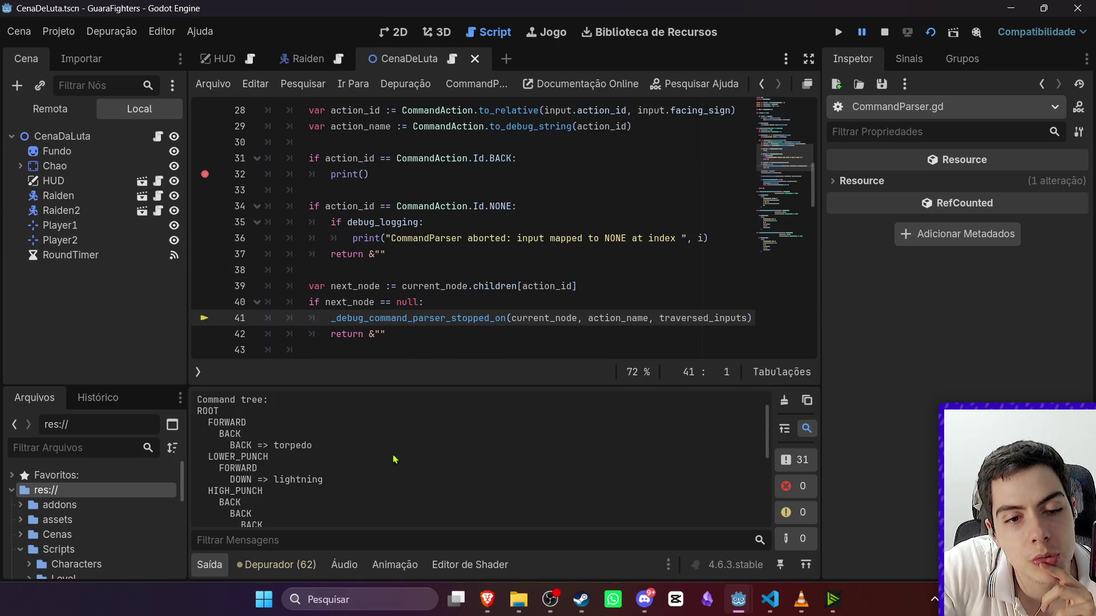
{"action": "left_click", "coordinate": [201, 564]}
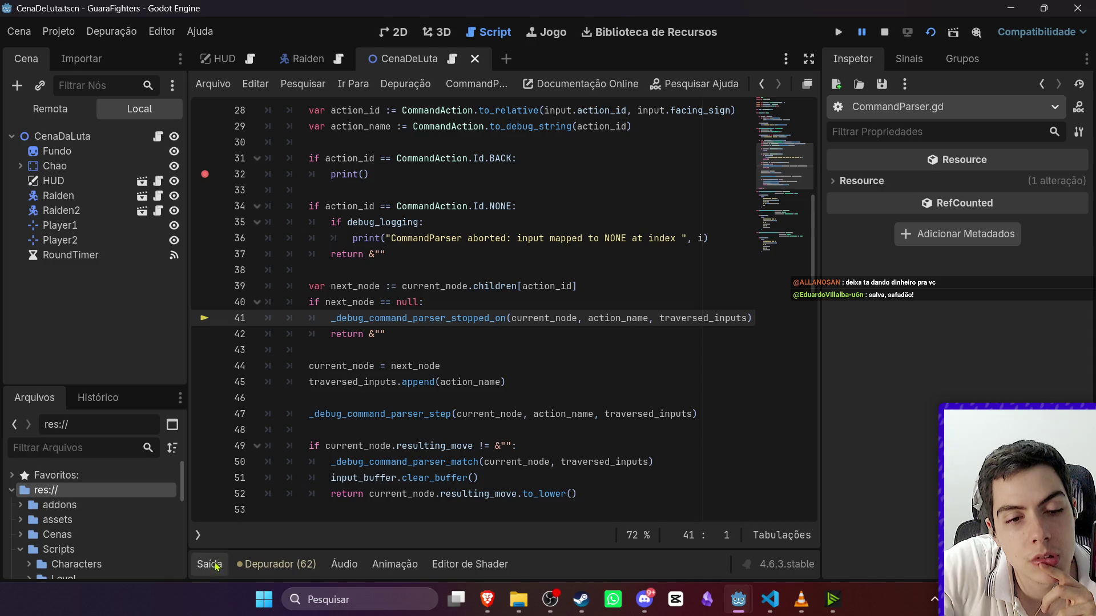
Check the paused Locals, showing action_name BACK and next_node null.
{"action": "left_click", "coordinate": [302, 564]}
{"action": "scroll", "coordinate": [562, 466], "scroll_direction": "down", "scroll_amount": 5}
{"action": "scroll", "coordinate": [556, 487], "scroll_direction": "down", "scroll_amount": 3}
Inspect input_buffer's Buffer array and the values of its first entry.
{"action": "left_click", "coordinate": [549, 494]}
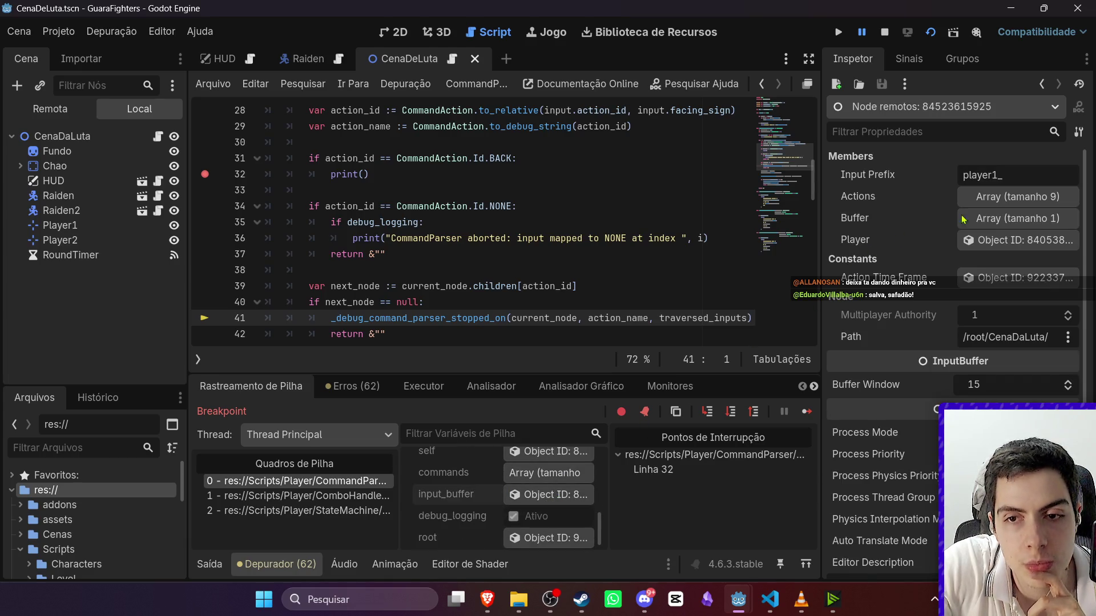
{"action": "left_click", "coordinate": [1003, 222]}
{"action": "left_click", "coordinate": [1002, 266]}
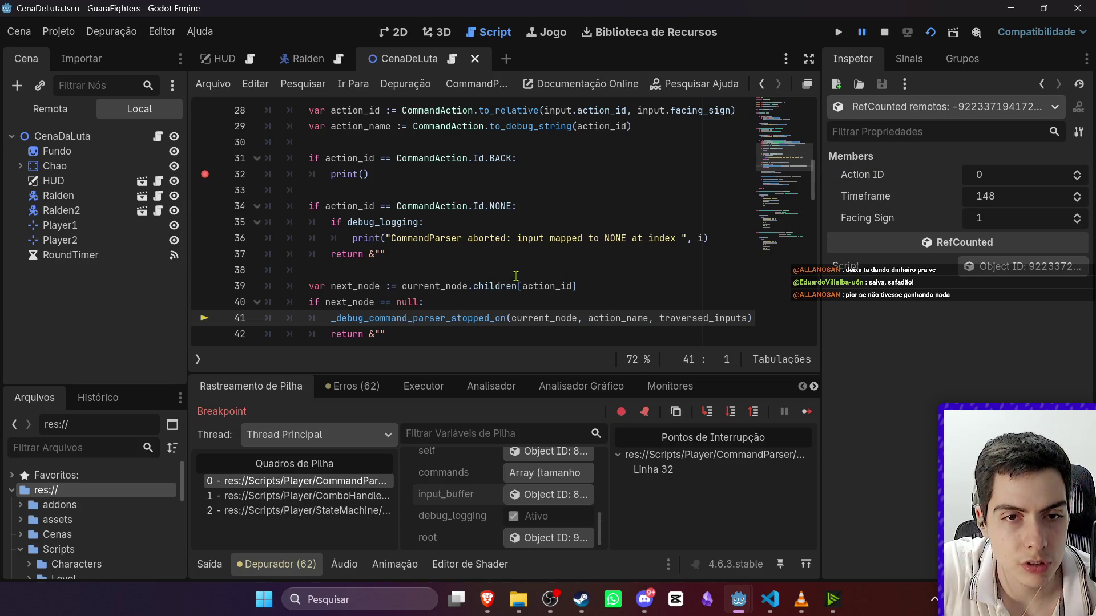
Review the action Id enum in CommandAction.gd, then rerun the game.
{"action": "left_click", "coordinate": [447, 207], "text": "ctrl"}
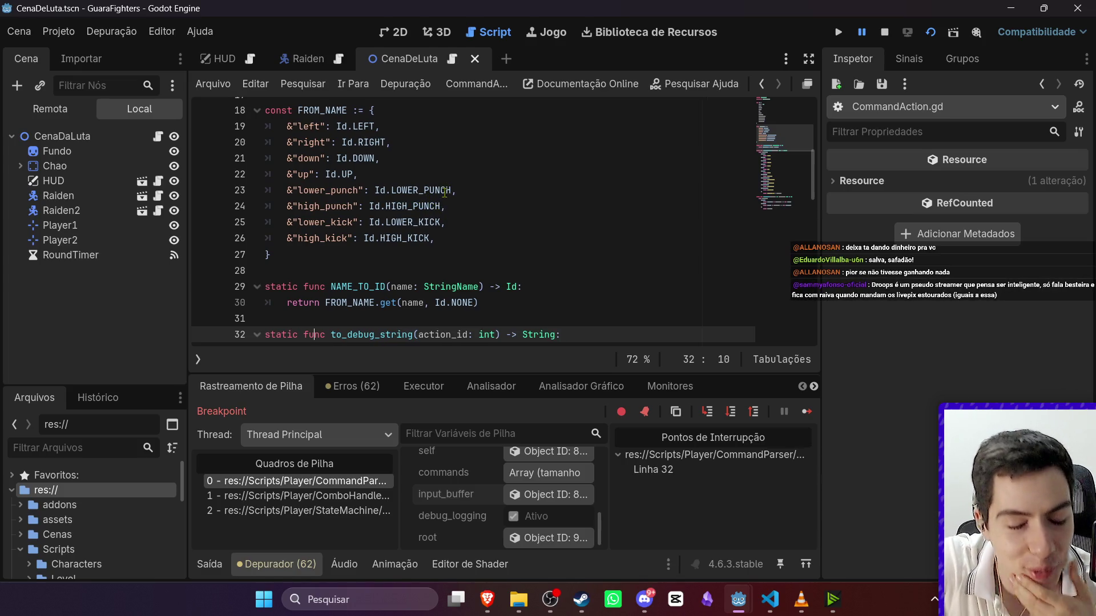
{"action": "scroll", "coordinate": [445, 190], "scroll_direction": "up", "scroll_amount": 6}
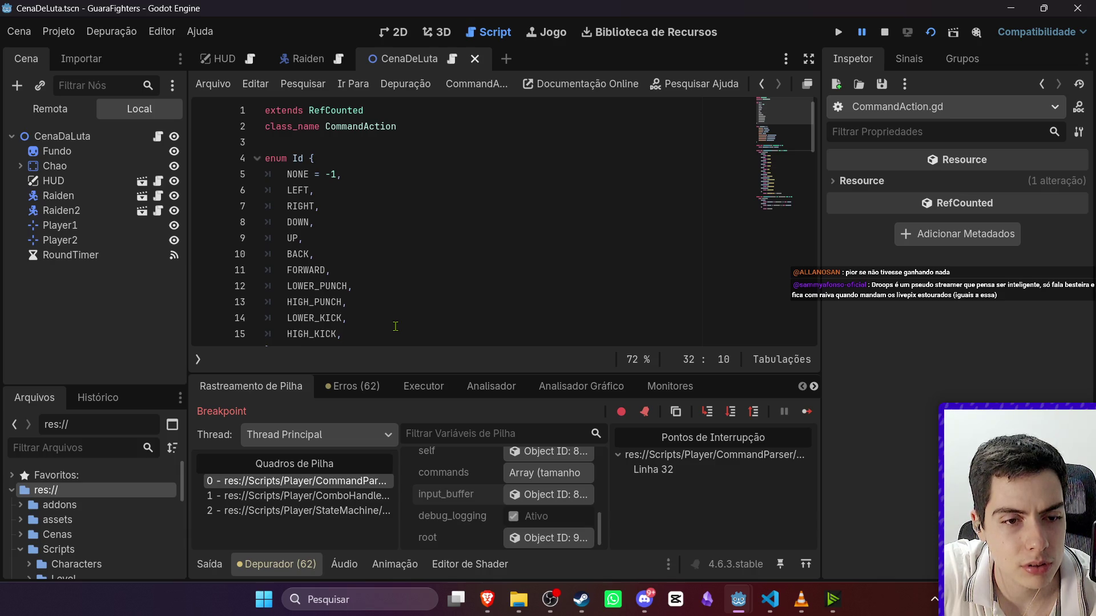
{"action": "left_click", "coordinate": [928, 35]}
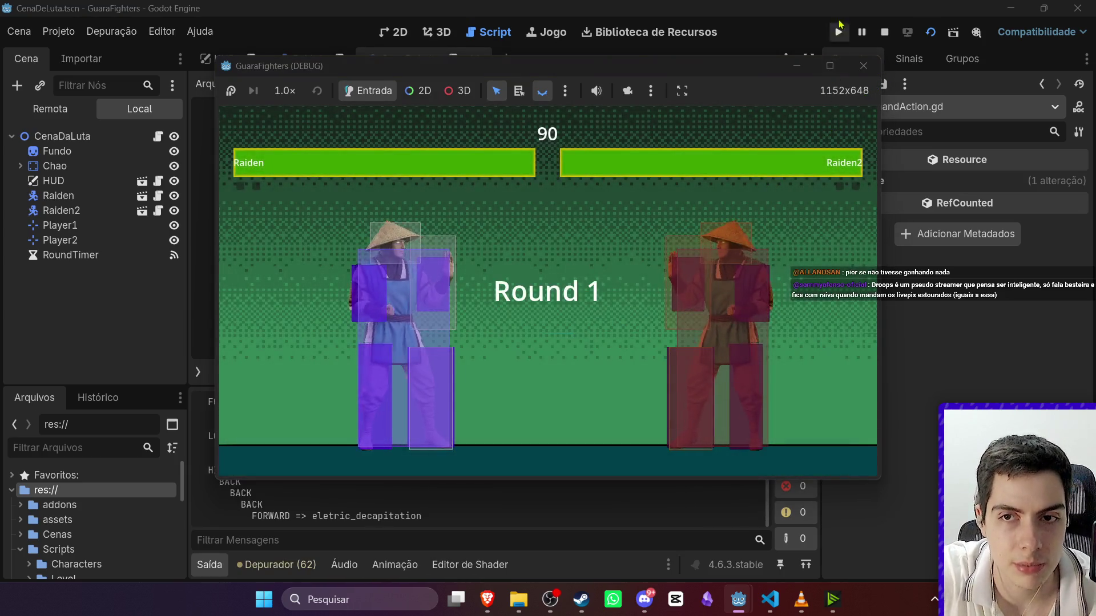
Send a Left input in the game to hit the BACK breakpoint and step to line 39.
{"action": "key", "text": "F8"}
{"action": "left_click", "coordinate": [611, 229]}
{"action": "mouse_move", "coordinate": [737, 599]}
{"action": "left_click", "coordinate": [759, 514]}
{"action": "key", "text": "Left"}
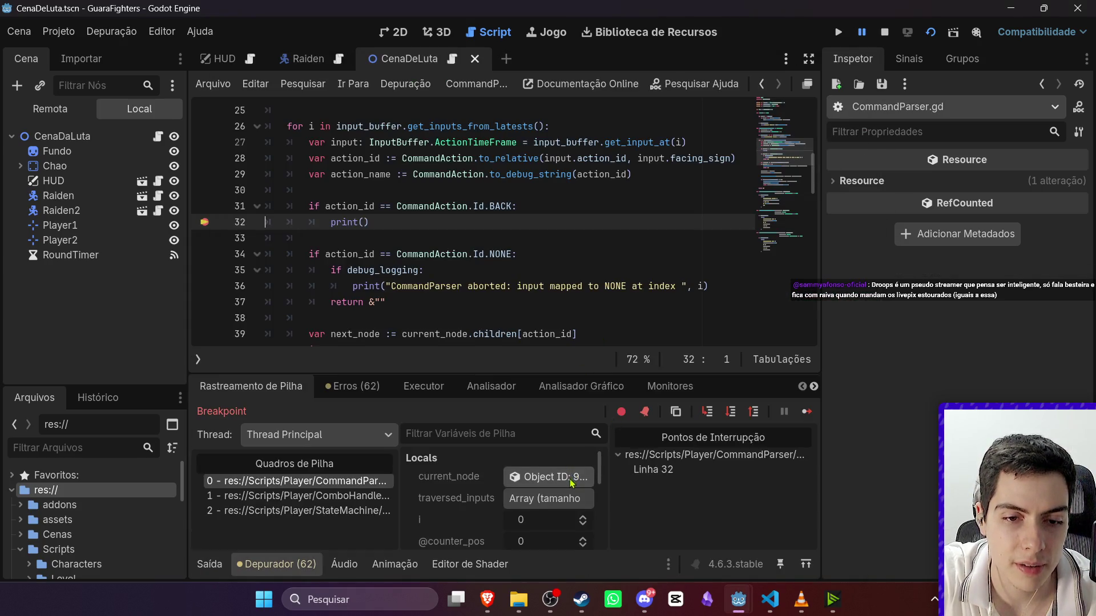
{"action": "scroll", "coordinate": [574, 491], "scroll_direction": "down", "scroll_amount": 4}
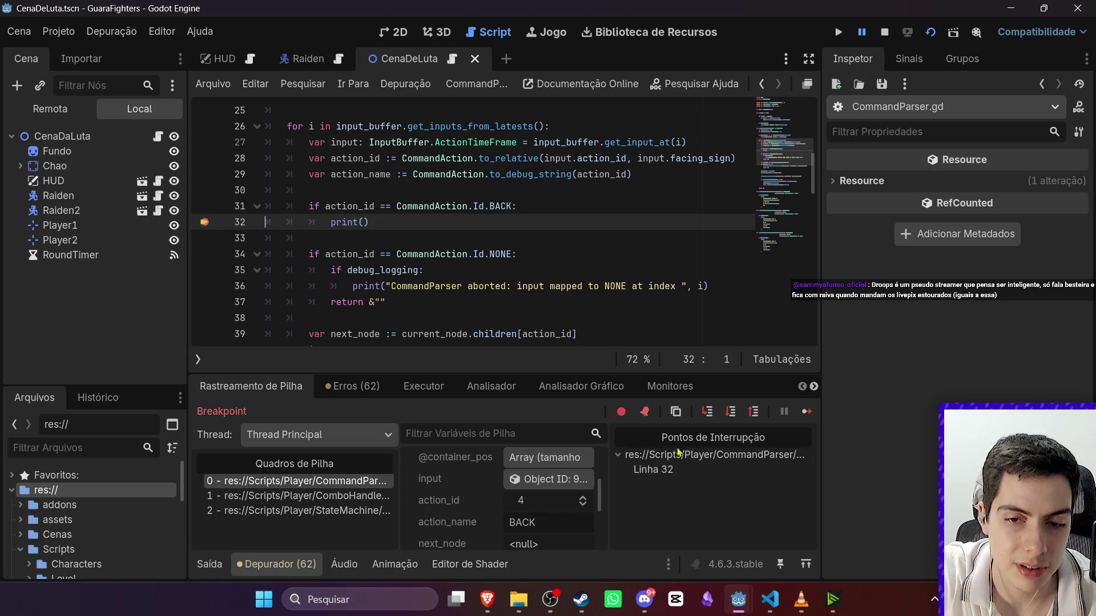
{"action": "left_click", "coordinate": [731, 412]}
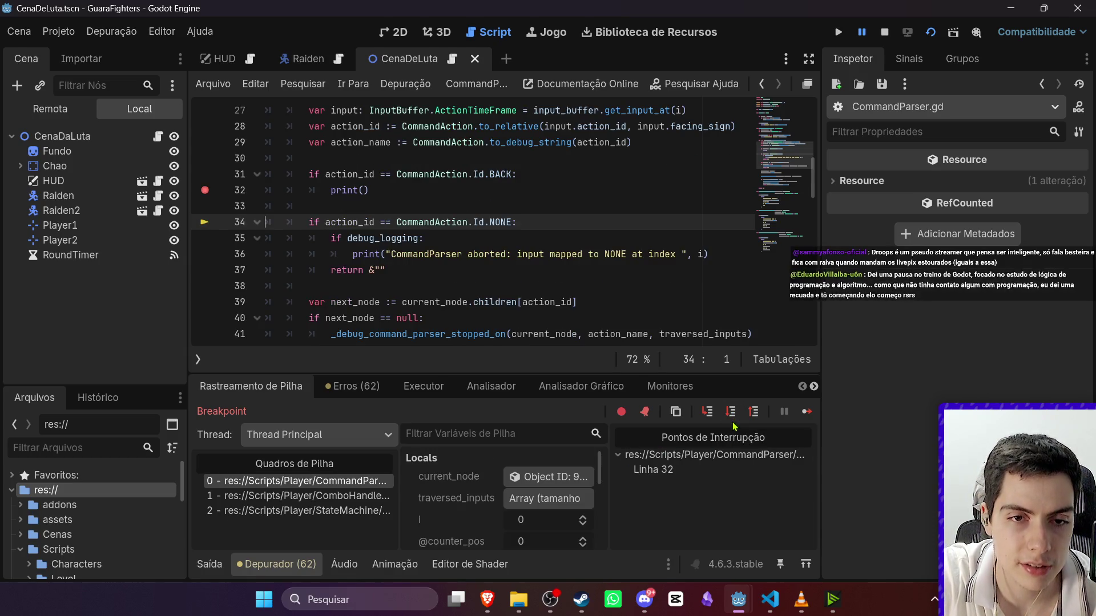
{"action": "left_click", "coordinate": [732, 412]}
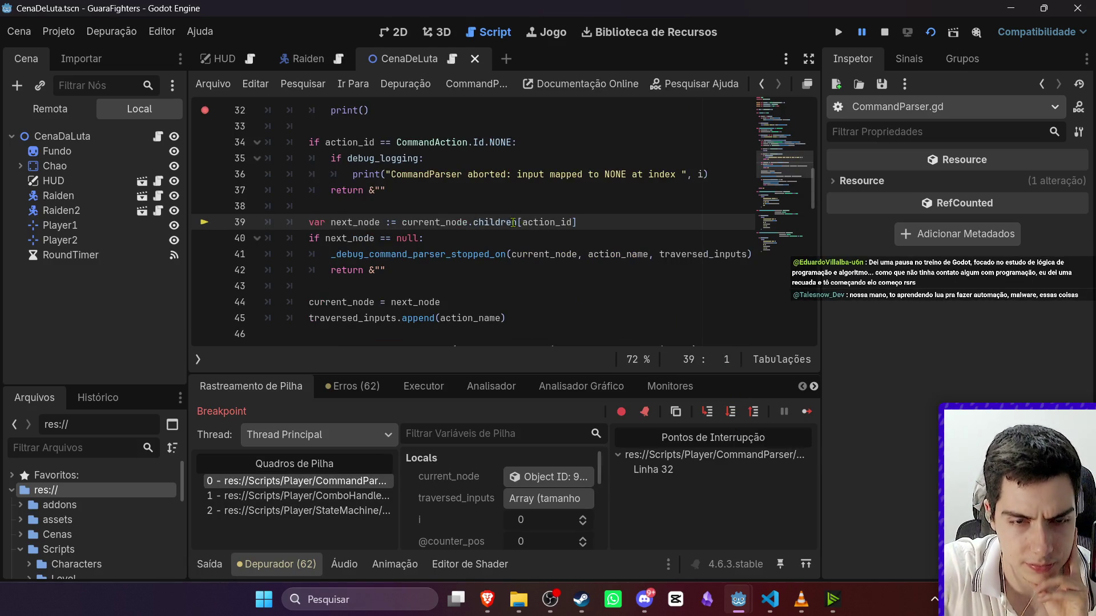
Inspect current_node's Children array of 11 entries, with only 5–7 populated.
{"action": "scroll", "coordinate": [544, 477], "scroll_direction": "down", "scroll_amount": 1}
{"action": "scroll", "coordinate": [544, 477], "scroll_direction": "up", "scroll_amount": 3}
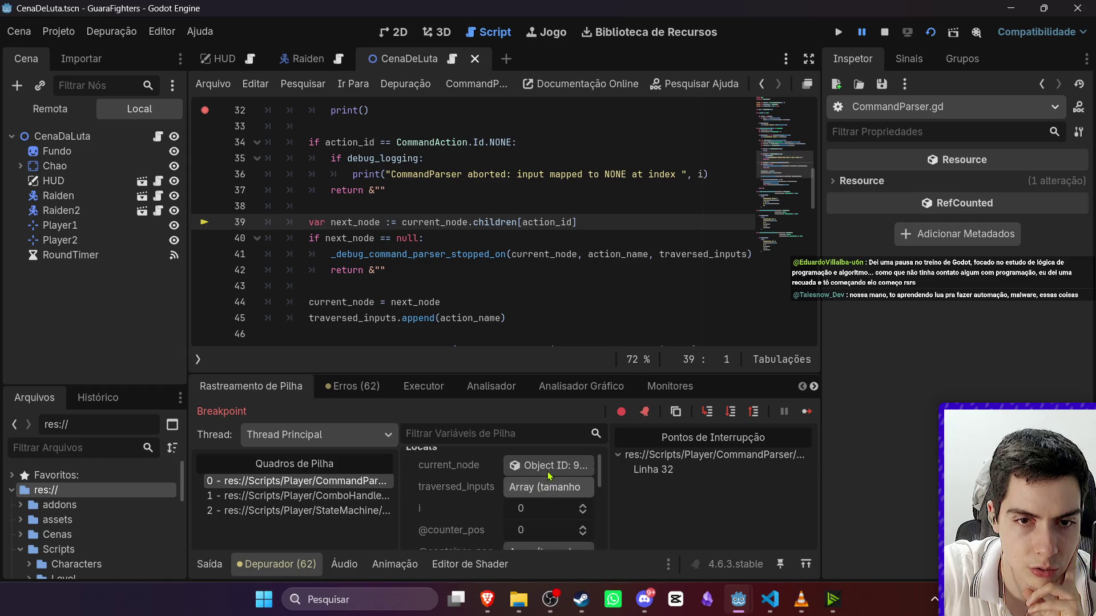
{"action": "left_click", "coordinate": [551, 476]}
{"action": "left_click", "coordinate": [1006, 177]}
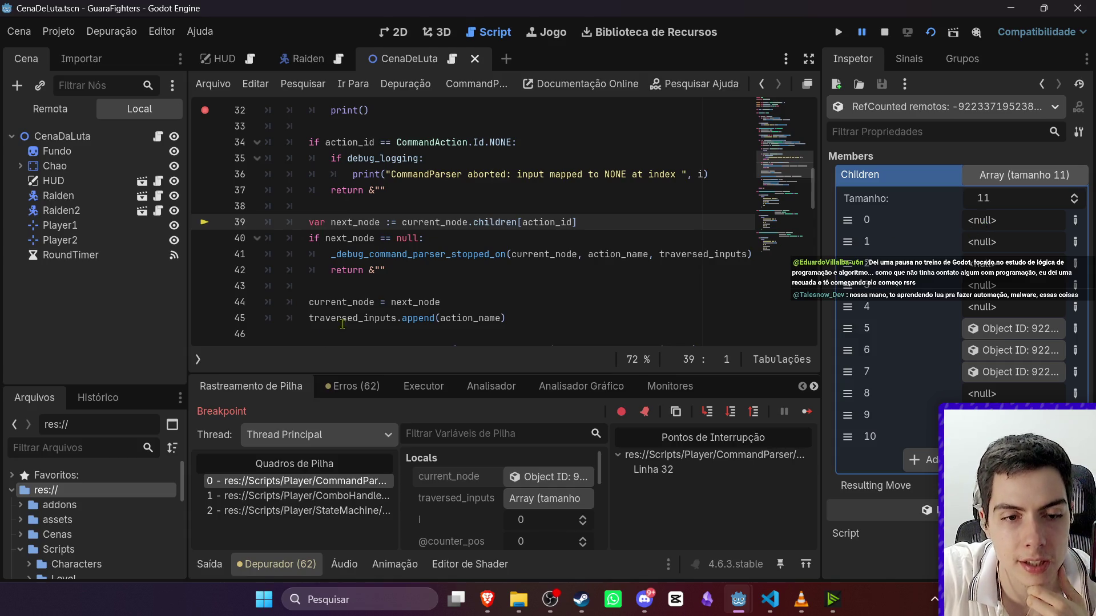
{"action": "scroll", "coordinate": [434, 251], "scroll_direction": "up", "scroll_amount": 3}
{"action": "left_click", "coordinate": [447, 246]}
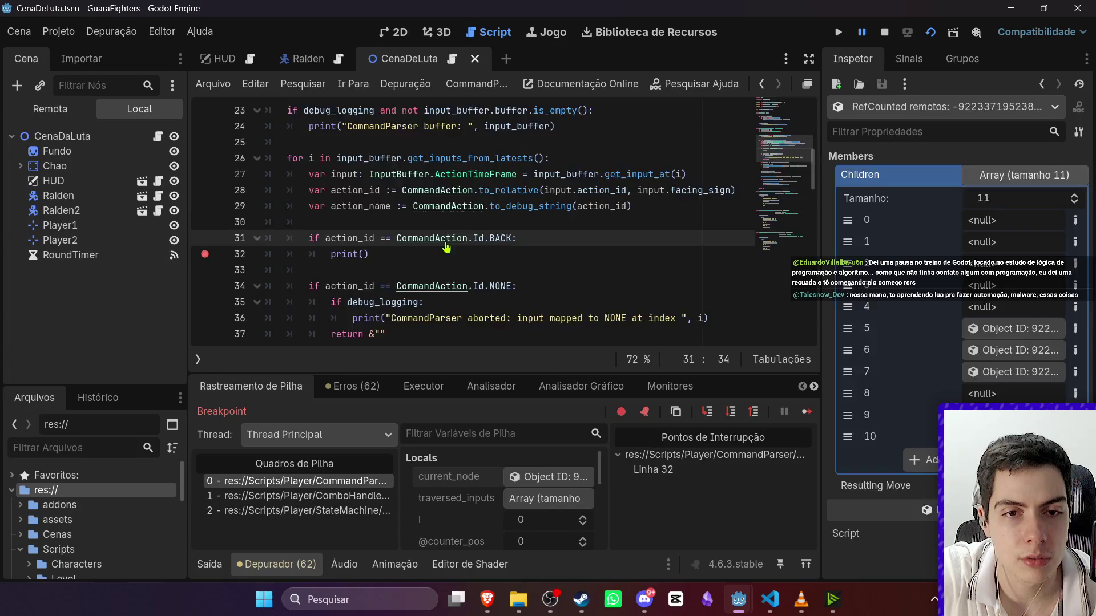
{"action": "left_click", "coordinate": [446, 246], "text": "ctrl"}
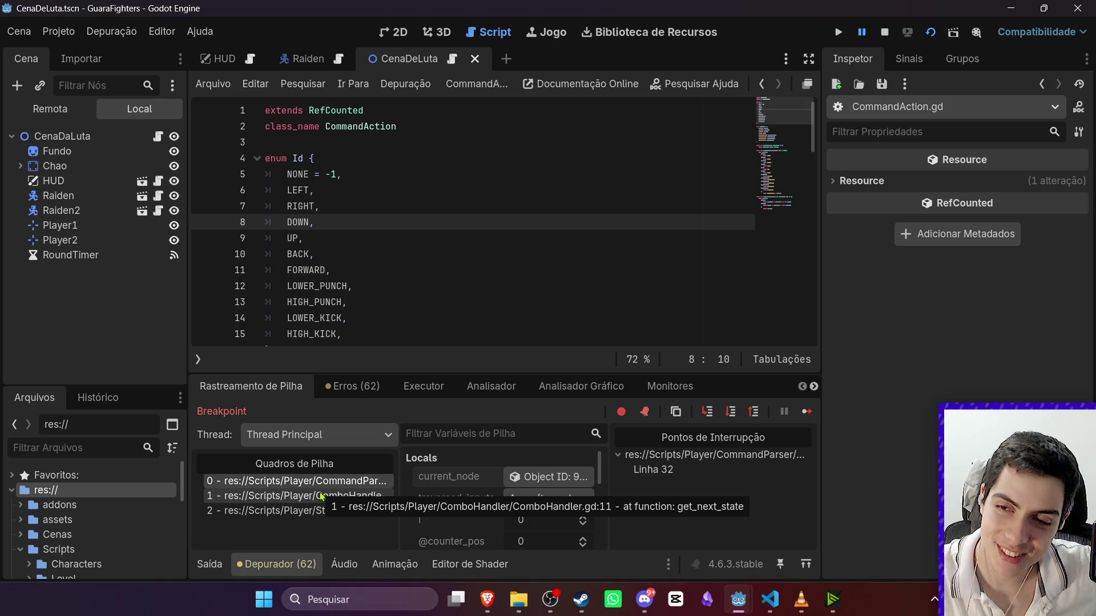
{"action": "scroll", "coordinate": [592, 217], "scroll_direction": "down", "scroll_amount": 2}
{"action": "scroll", "coordinate": [594, 240], "scroll_direction": "up", "scroll_amount": 2}
{"action": "scroll", "coordinate": [595, 240], "scroll_direction": "down", "scroll_amount": 3}
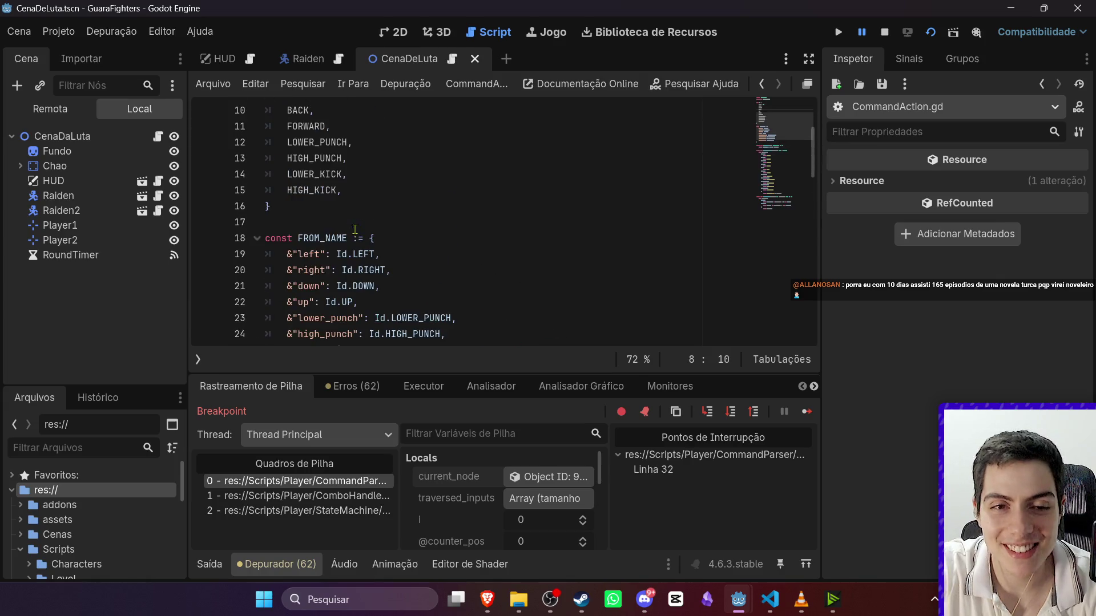
{"action": "scroll", "coordinate": [355, 229], "scroll_direction": "up", "scroll_amount": 2}
{"action": "mouse_move", "coordinate": [345, 300]}
{"action": "left_mouse_down"}
{"action": "mouse_move", "coordinate": [354, 188]}
{"action": "mouse_move", "coordinate": [343, 286]}
{"action": "mouse_move", "coordinate": [340, 267]}
{"action": "left_mouse_up"}
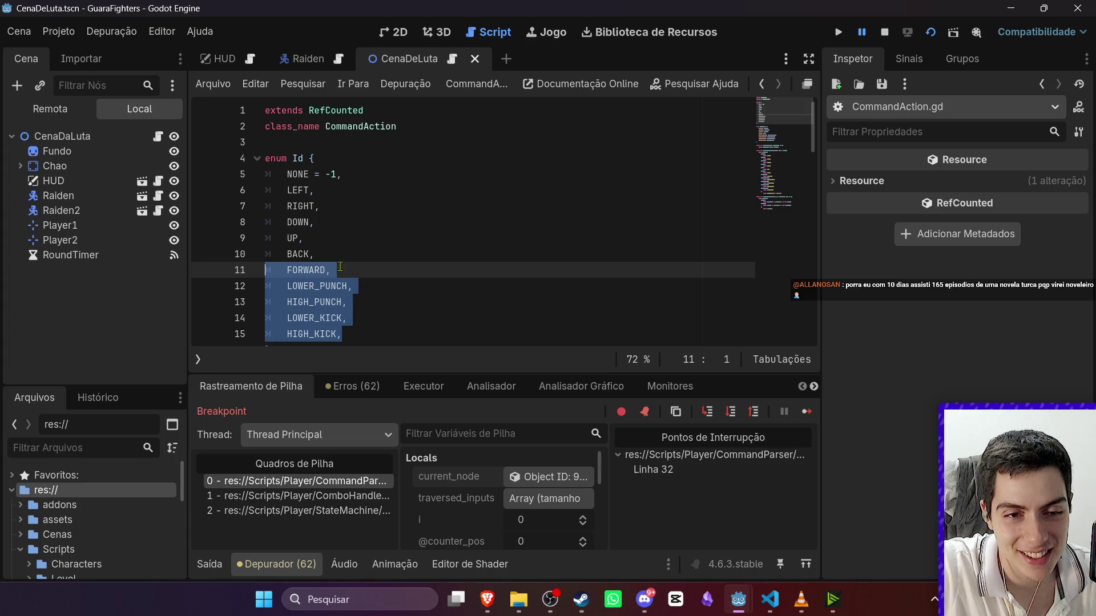
{"action": "left_click", "coordinate": [266, 270]}
{"action": "mouse_move", "coordinate": [266, 269]}
{"action": "left_mouse_down"}
{"action": "mouse_move", "coordinate": [253, 171]}
{"action": "mouse_move", "coordinate": [205, 192]}
{"action": "left_mouse_up"}
{"action": "left_click", "coordinate": [406, 220]}
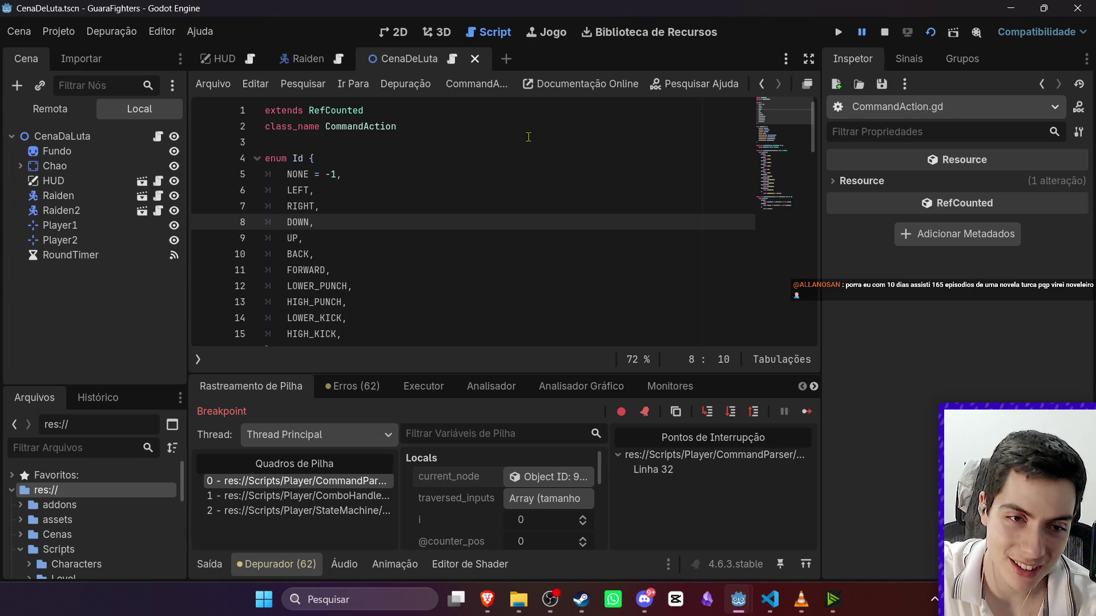
{"action": "left_click", "coordinate": [420, 194]}
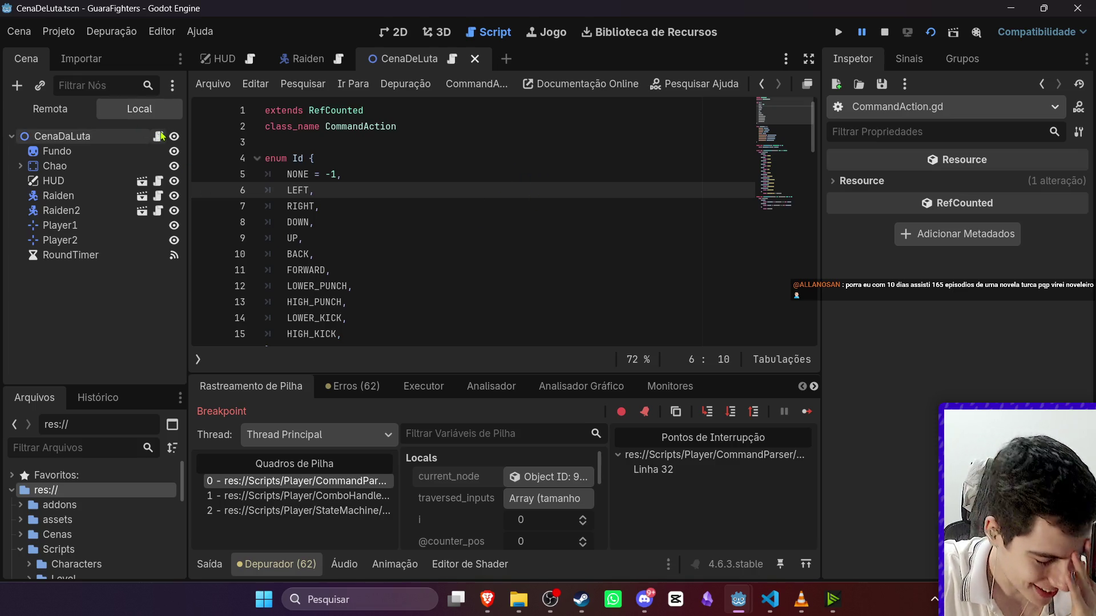
{"action": "left_click", "coordinate": [354, 481]}
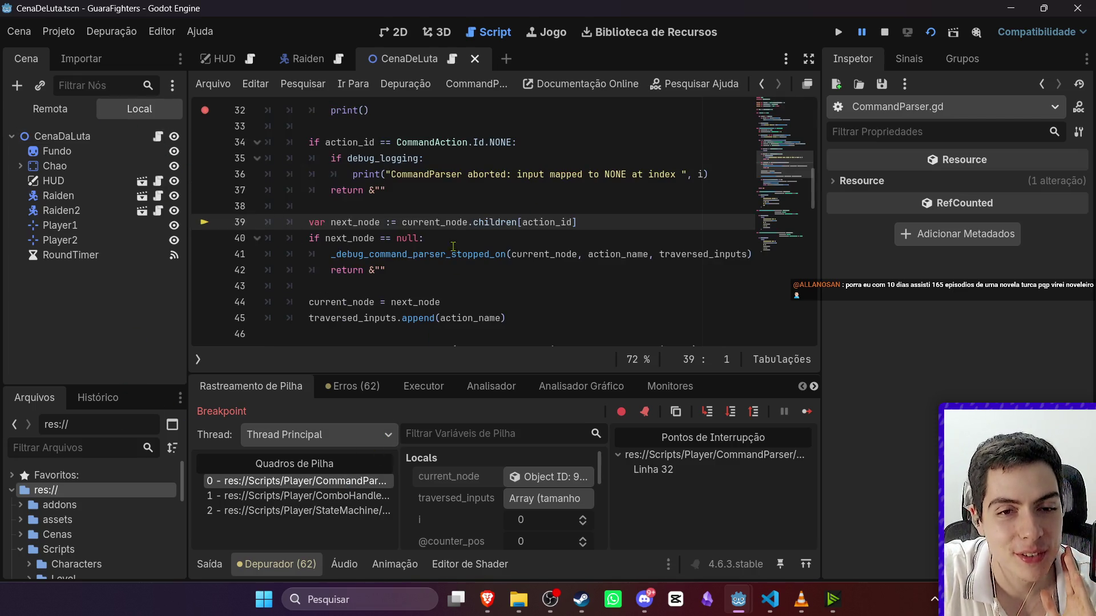
Recheck current_node, read the printed command tree in Output, and stop the debug session.
{"action": "left_click", "coordinate": [540, 483]}
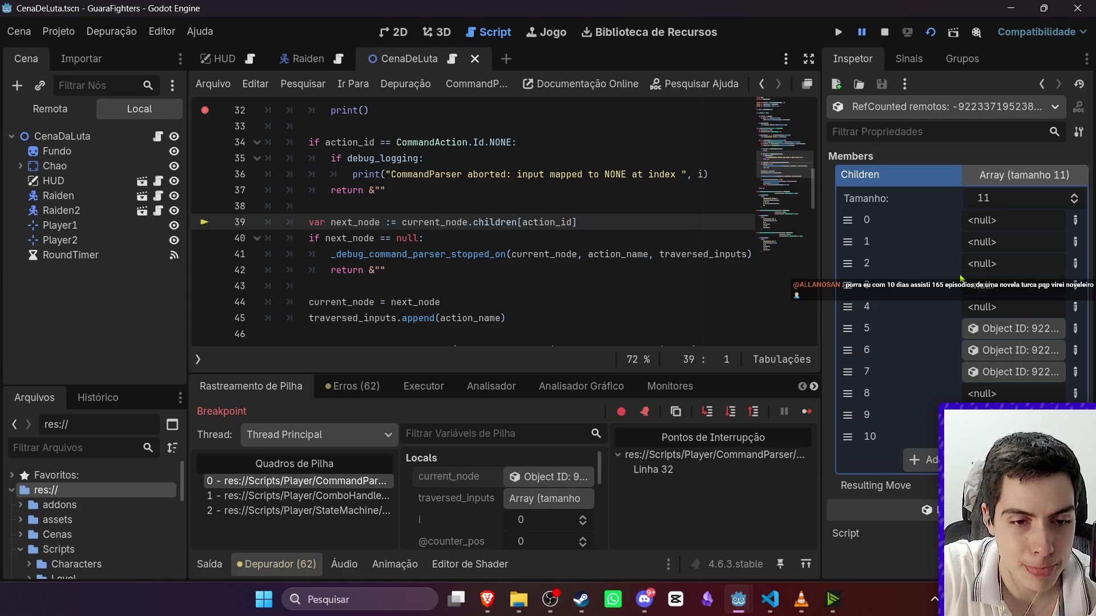
{"action": "left_click", "coordinate": [211, 565]}
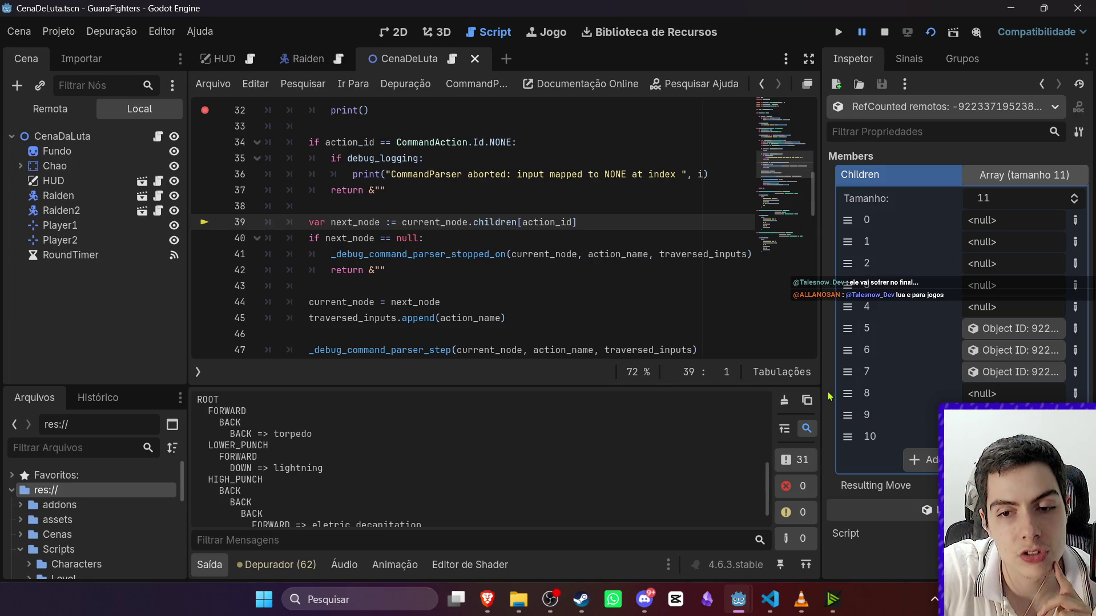
{"action": "scroll", "coordinate": [659, 268], "scroll_direction": "up", "scroll_amount": 1}
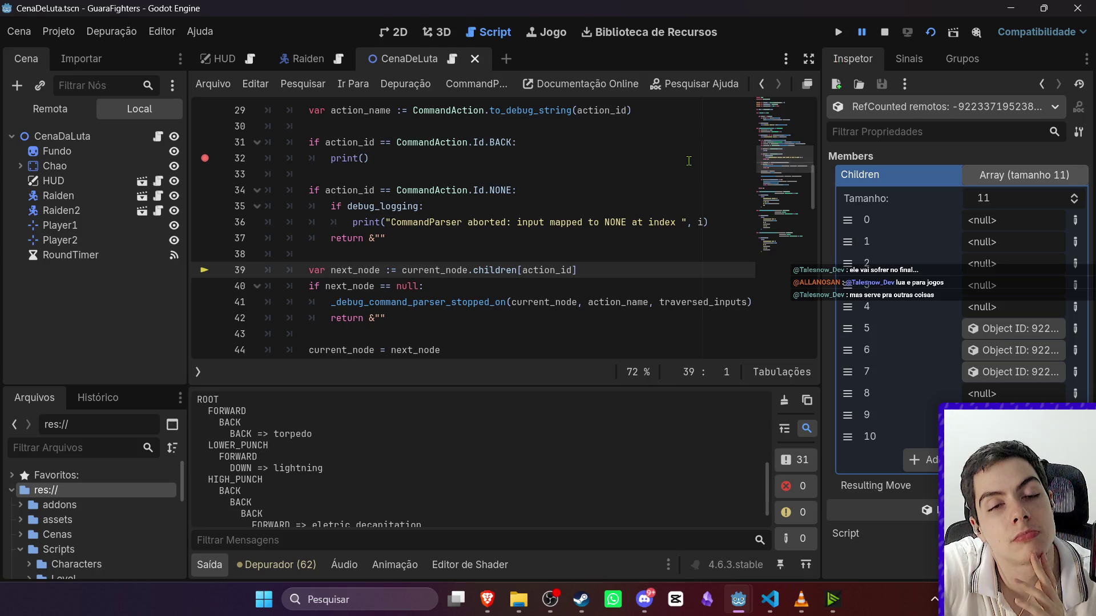
{"action": "scroll", "coordinate": [686, 172], "scroll_direction": "up", "scroll_amount": 2}
{"action": "scroll", "coordinate": [686, 171], "scroll_direction": "down", "scroll_amount": 4}
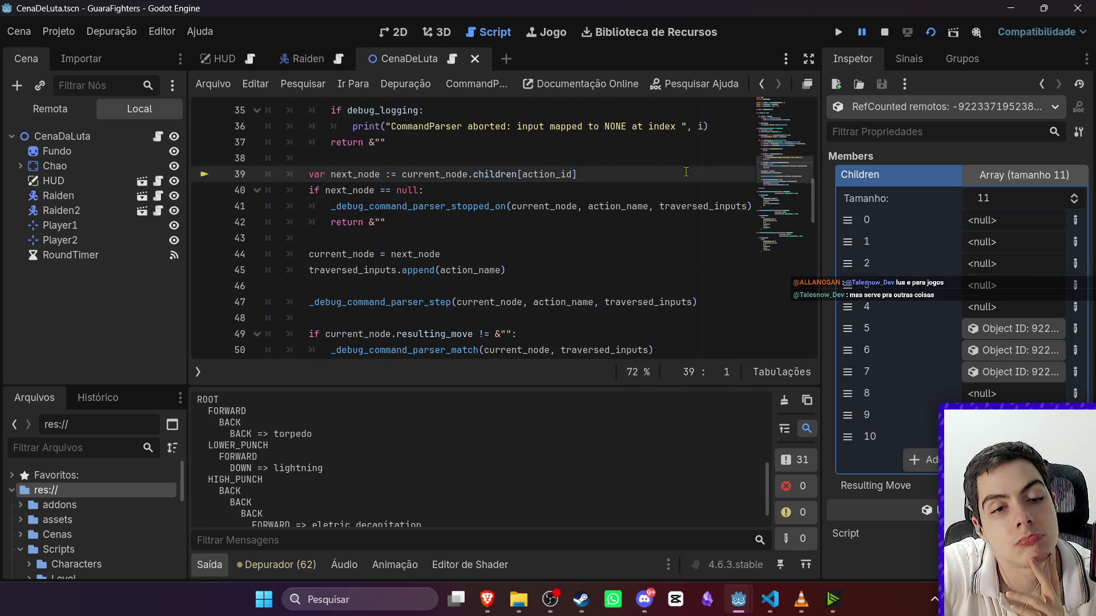
{"action": "scroll", "coordinate": [764, 160], "scroll_direction": "down", "scroll_amount": 1}
{"action": "left_click", "coordinate": [885, 32]}
{"action": "scroll", "coordinate": [316, 191], "scroll_direction": "up", "scroll_amount": 3}
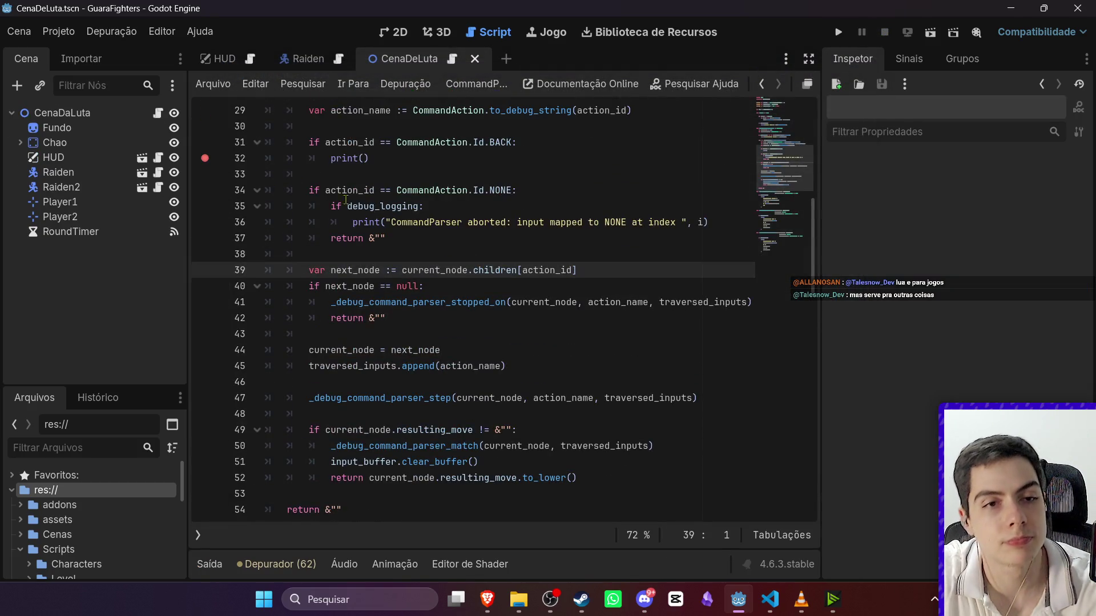
Delete the if action_id == BACK debug block from CommandParser.gd.
{"action": "scroll", "coordinate": [317, 191], "scroll_direction": "up", "scroll_amount": 2}
{"action": "left_click_drag", "start_coordinate": [404, 269], "coordinate": [268, 238]}
{"action": "key", "text": "BackSpace"}
{"action": "key", "text": "Up"}
{"action": "key", "text": "BackSpace"}
{"action": "key", "text": "BackSpace"}
{"action": "scroll", "coordinate": [473, 330], "scroll_direction": "down", "scroll_amount": 2}
Add a print() line 47 inside the resulting_move check and run the scene.
{"action": "left_click", "coordinate": [611, 392]}
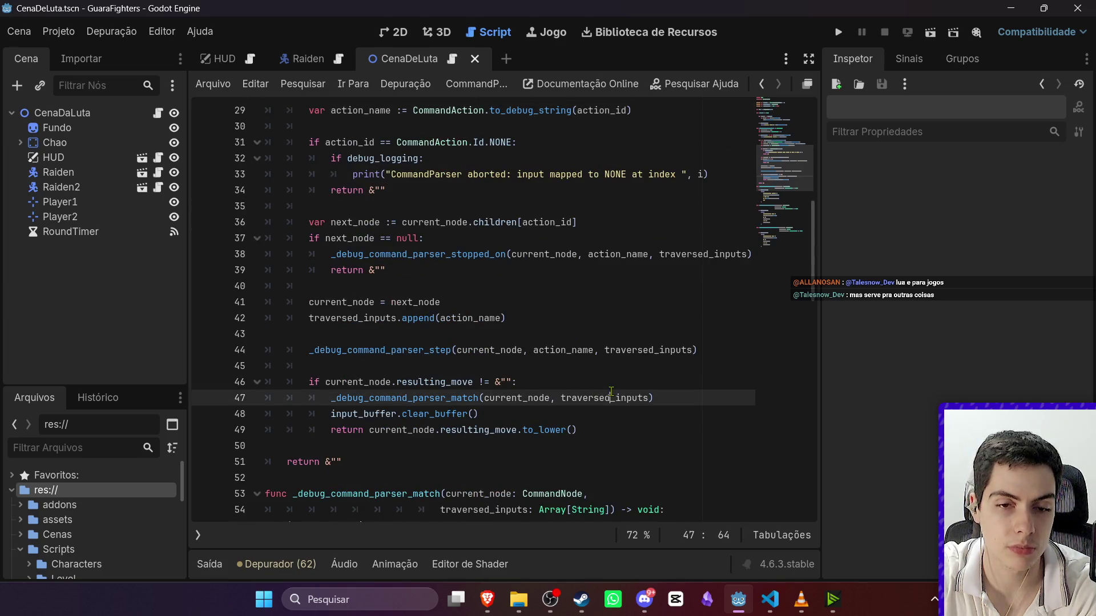
{"action": "left_click", "coordinate": [612, 384]}
{"action": "key", "text": "Return"}
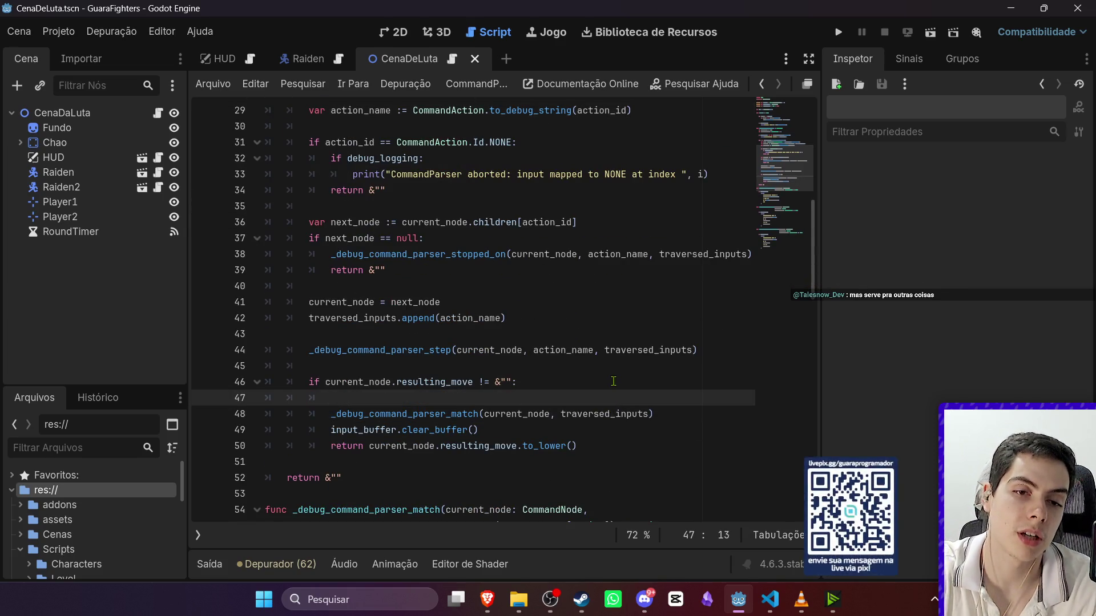
{"action": "type", "text": "prin"}
{"action": "key", "text": "BackSpace"}
{"action": "key", "text": "BackSpace"}
{"action": "key", "text": "BackSpace"}
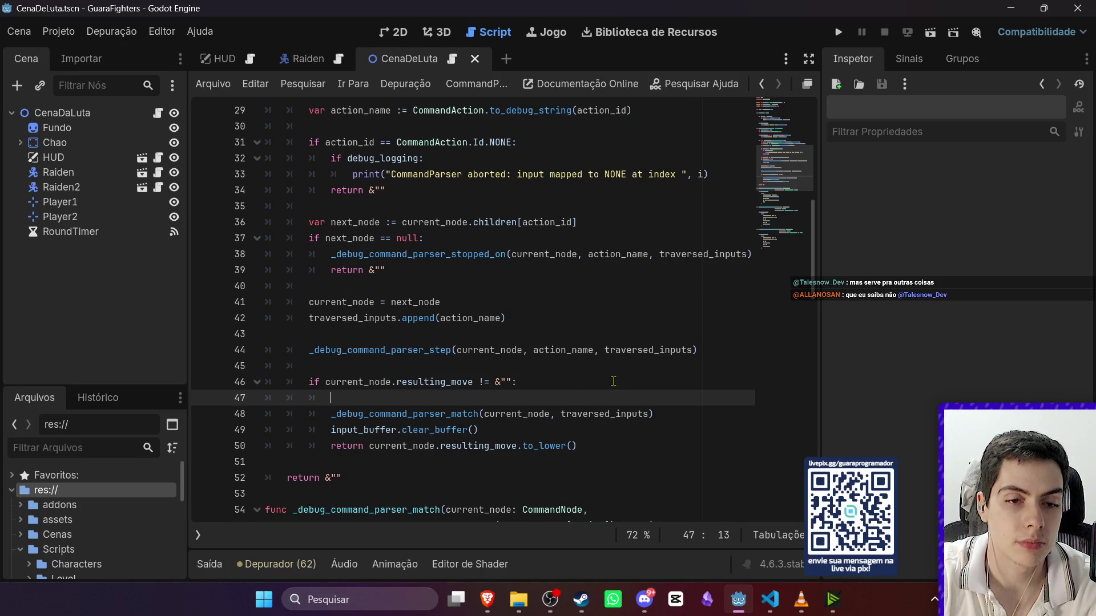
{"action": "type", "text": "p"}
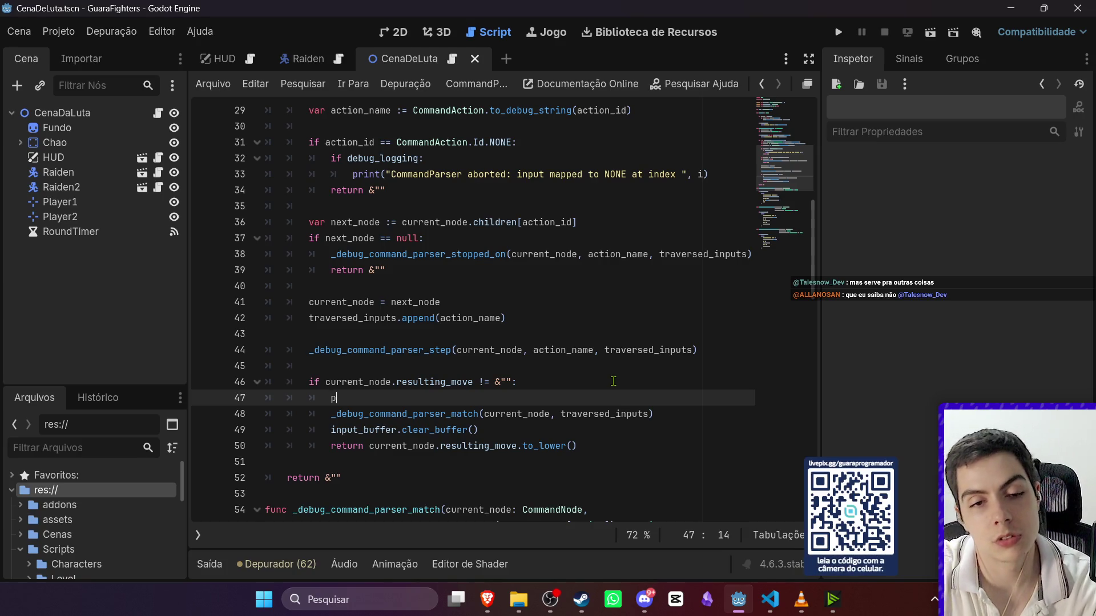
{"action": "type", "text": "rint("}
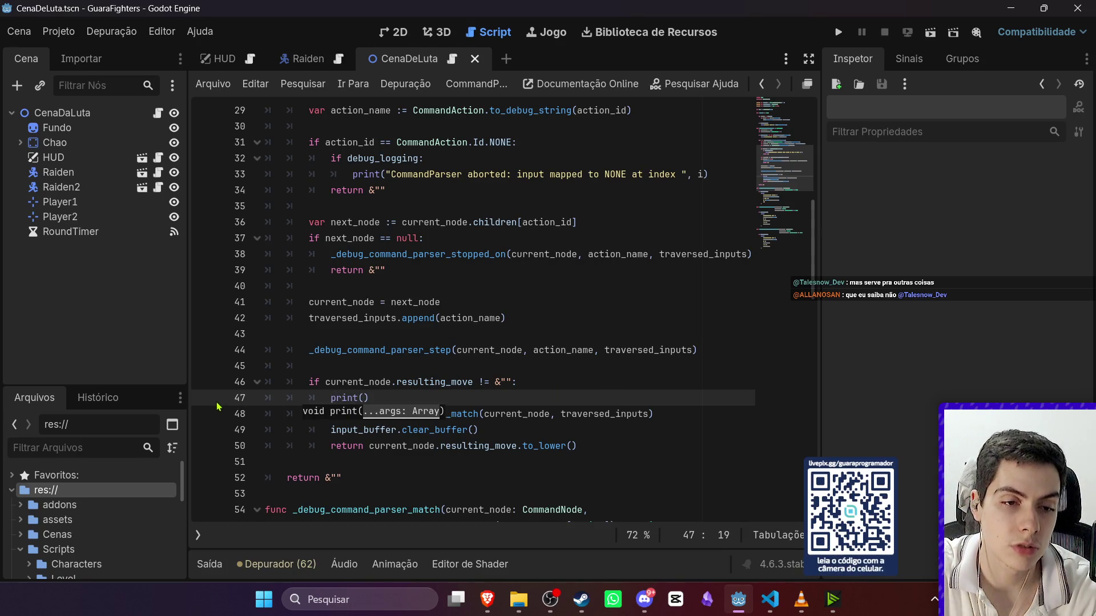
{"action": "left_click", "coordinate": [933, 34]}
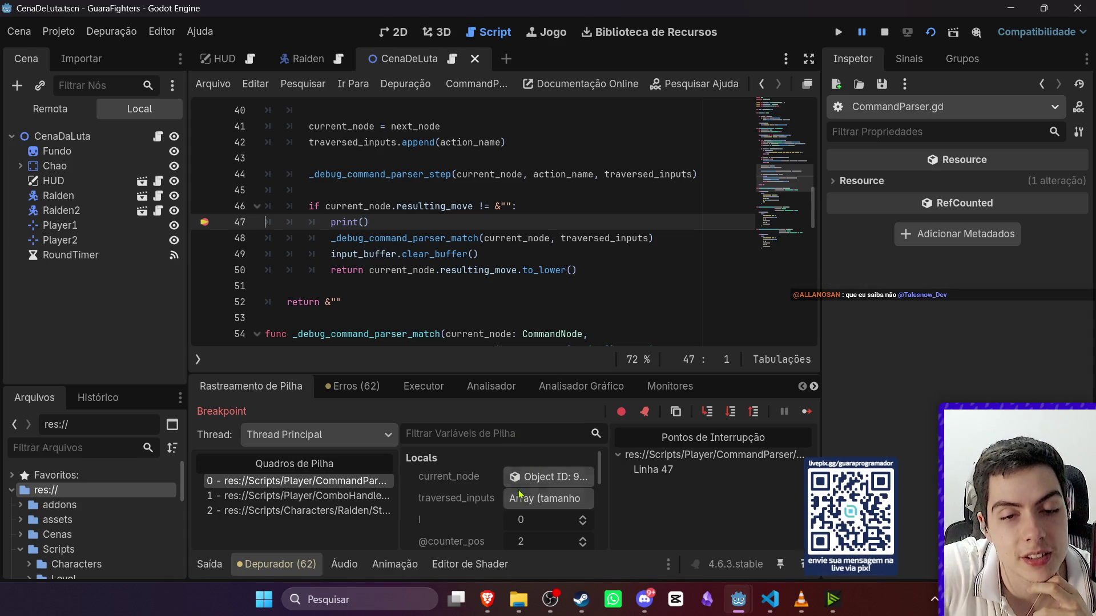
Rerun the fight to the line 47 breakpoint, with traversed_inputs ending FORWARD and DOWN, then stop.
{"action": "left_click", "coordinate": [564, 502]}
{"action": "scroll", "coordinate": [566, 508], "scroll_direction": "down", "scroll_amount": 2}
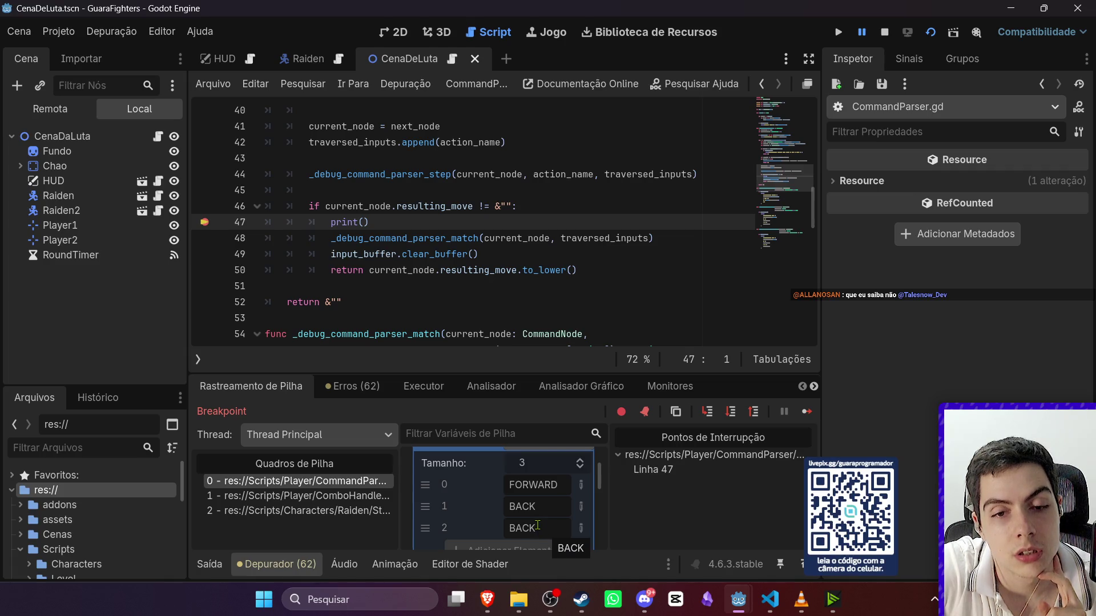
{"action": "left_click", "coordinate": [930, 35]}
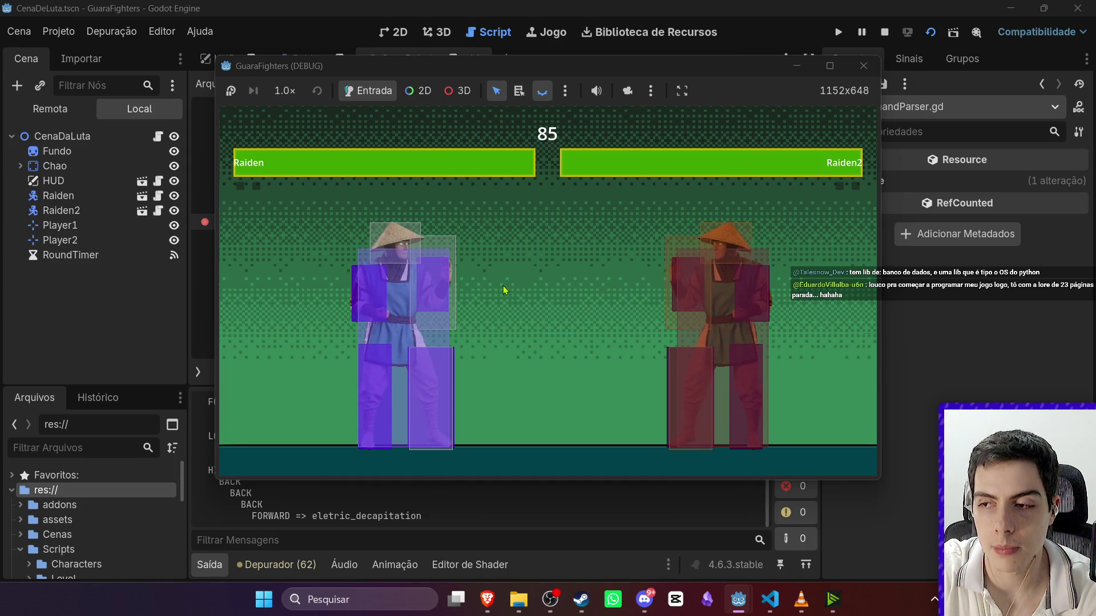
{"action": "key", "text": "j"}
{"action": "key", "text": "j"}
{"action": "key", "text": "j"}
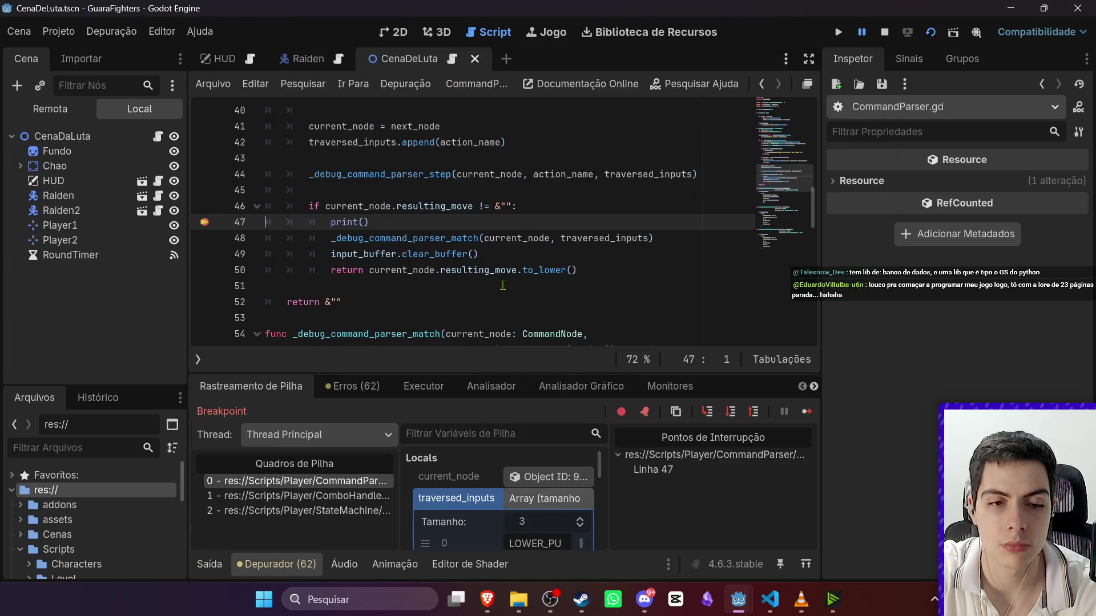
{"action": "scroll", "coordinate": [552, 501], "scroll_direction": "down", "scroll_amount": 3}
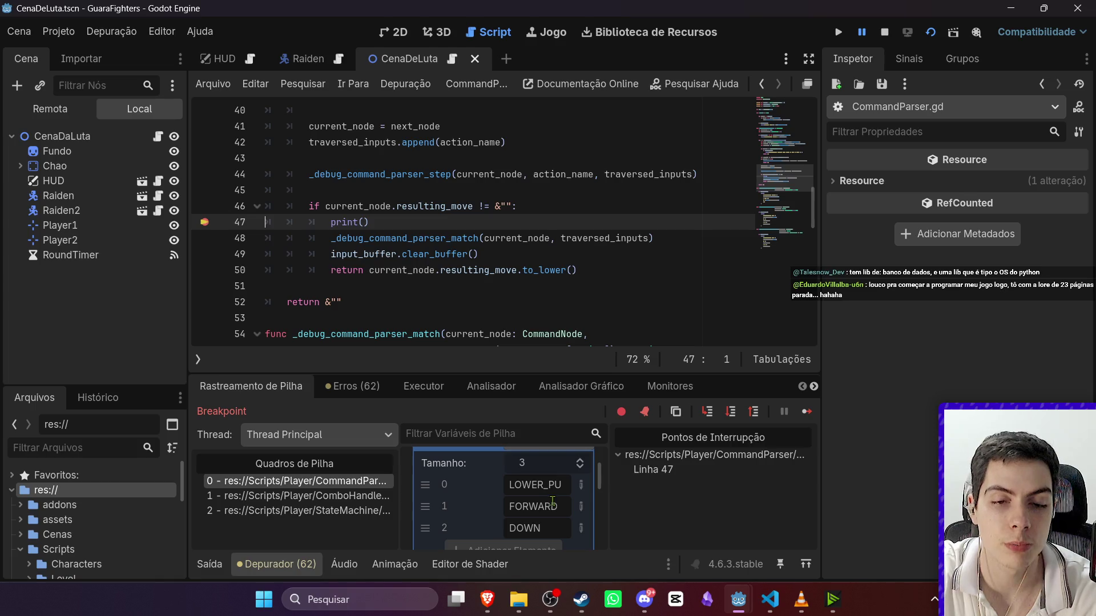
{"action": "left_click", "coordinate": [885, 33]}
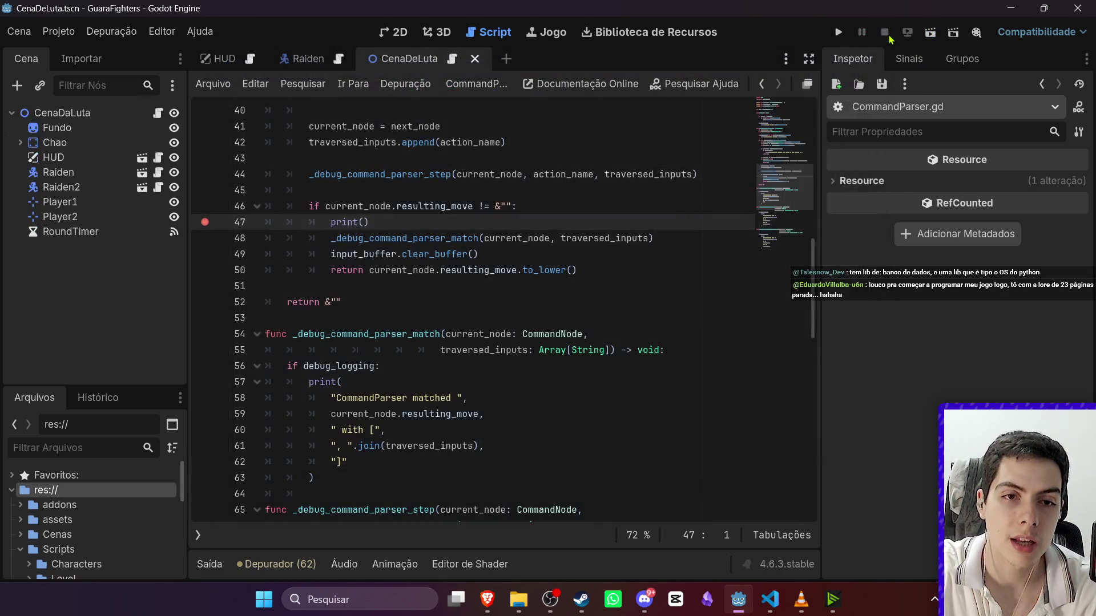
Remove line 47's breakpoint and print() call, then save and run the fight scene.
{"action": "left_click", "coordinate": [205, 222]}
{"action": "left_click_drag", "start_coordinate": [370, 222], "coordinate": [260, 227]}
{"action": "key", "text": "BackSpace"}
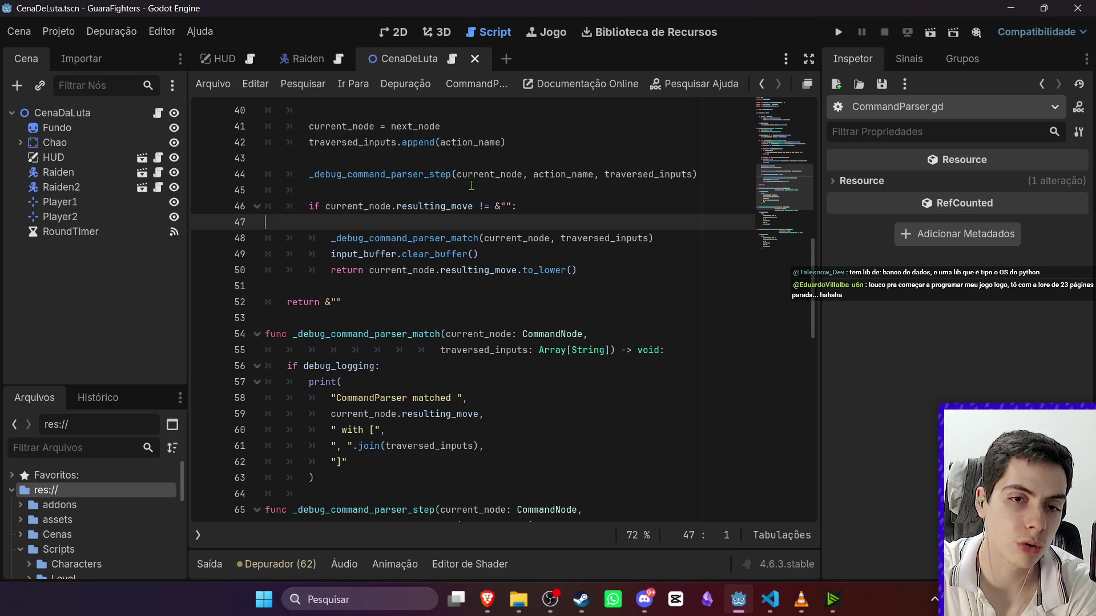
{"action": "left_click", "coordinate": [567, 189]}
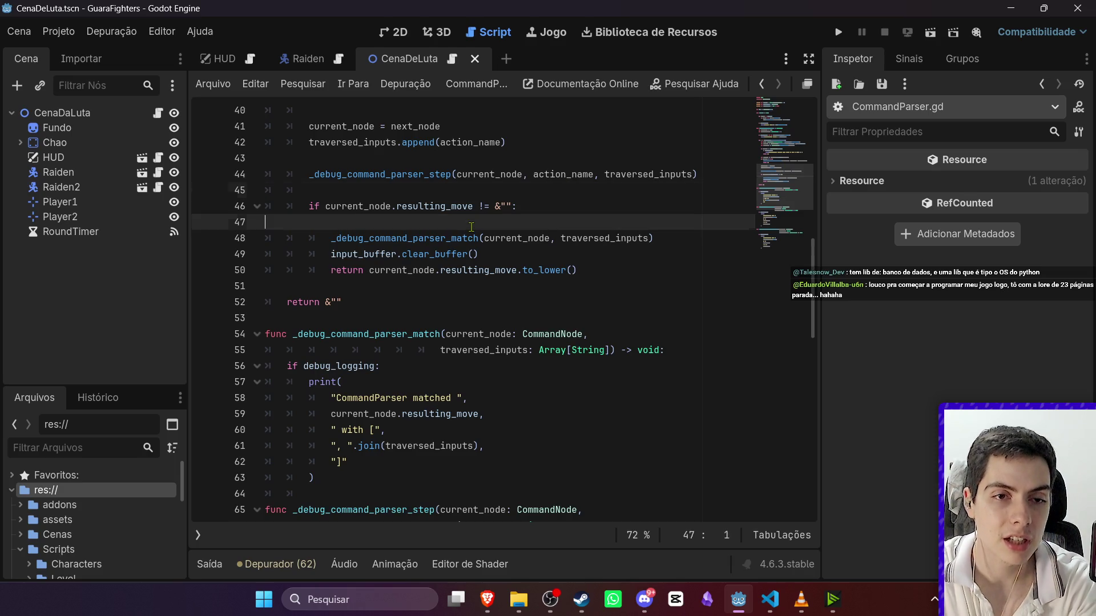
{"action": "left_click", "coordinate": [928, 34]}
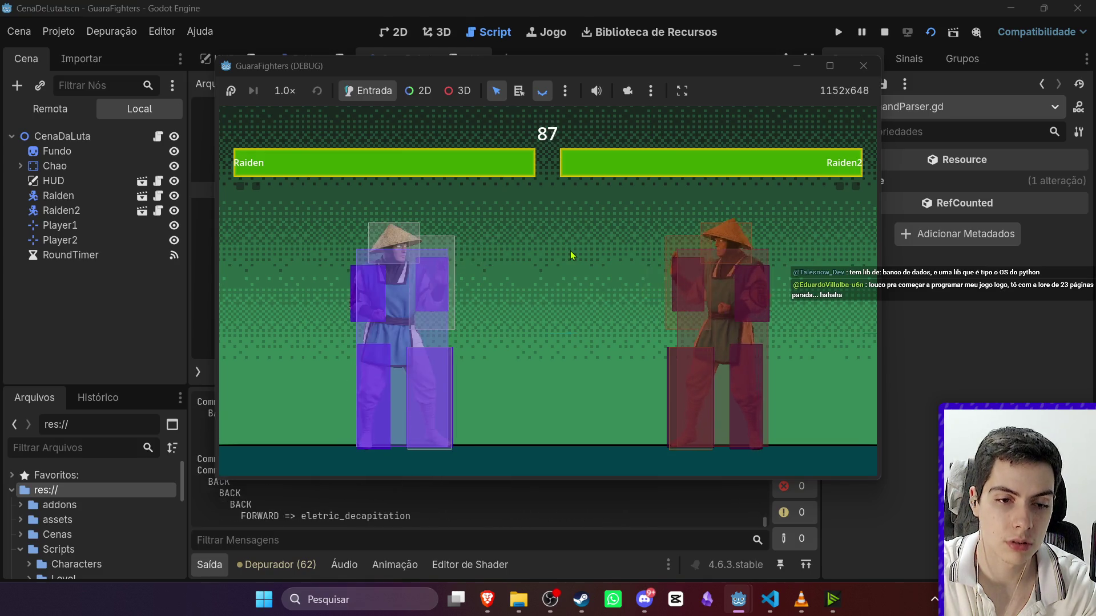
{"action": "key", "text": "F8"}
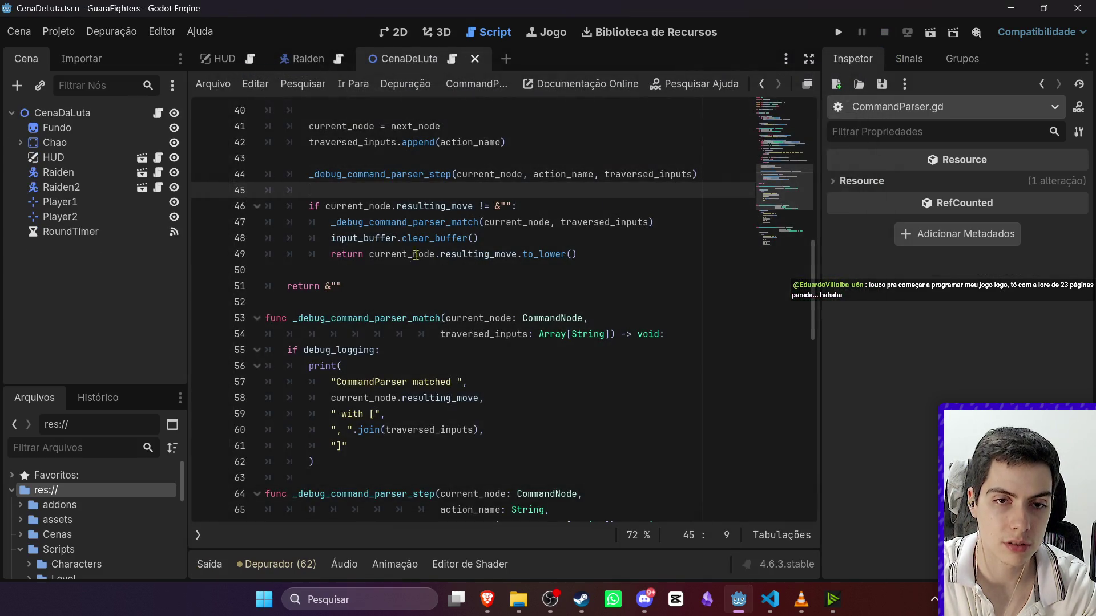
Re-add print() on line 47 with a breakpoint, save, and run the scene with F6.
{"action": "left_click", "coordinate": [519, 206]}
{"action": "key", "text": "Return"}
{"action": "type", "text": "print()"}
{"action": "left_click", "coordinate": [347, 238]}
{"action": "key", "text": "ctrl+s"}
{"action": "left_click", "coordinate": [205, 222]}
{"action": "key", "text": "F6"}
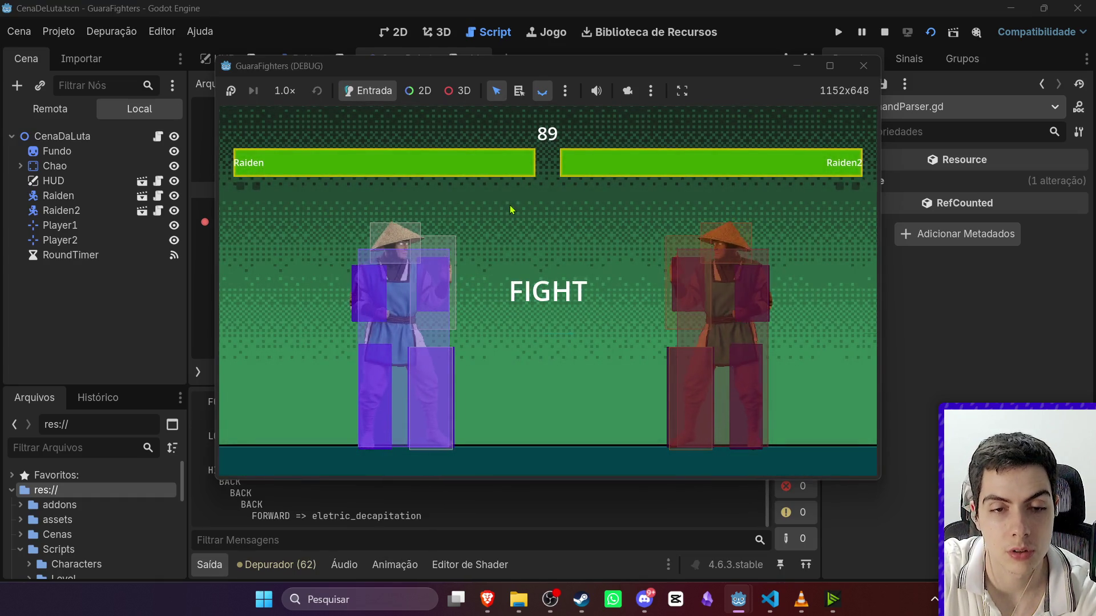
Enter the back-back-forward combo, stop the game, drop line 47's breakpoint, and open the Raiden scene.
{"action": "key", "text": "Right"}
{"action": "key", "text": "Left"}
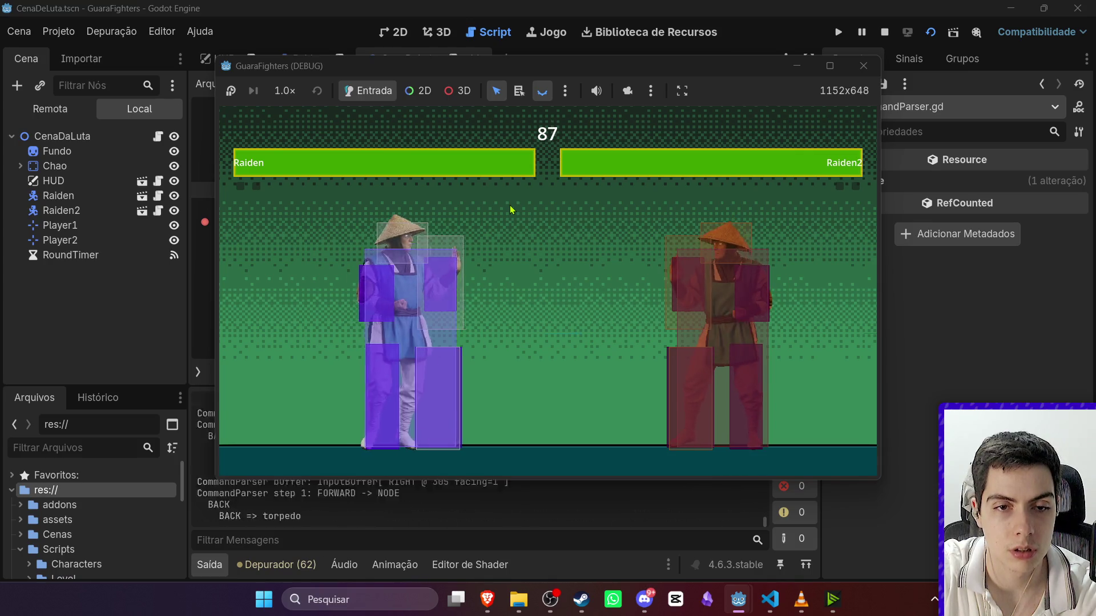
{"action": "key", "text": "Left"}
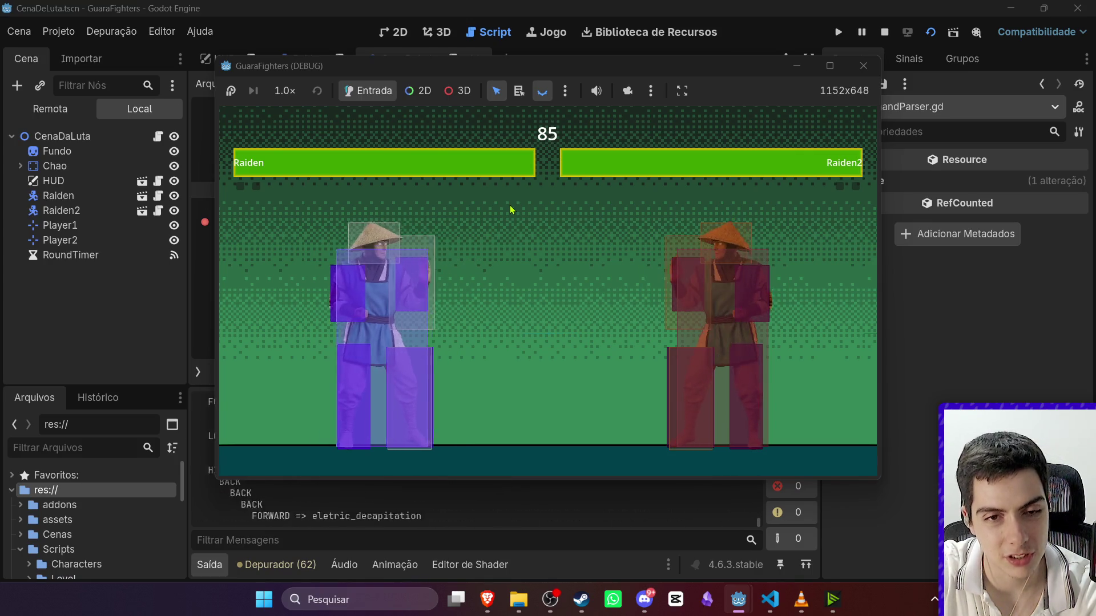
{"action": "key", "text": "Left"}
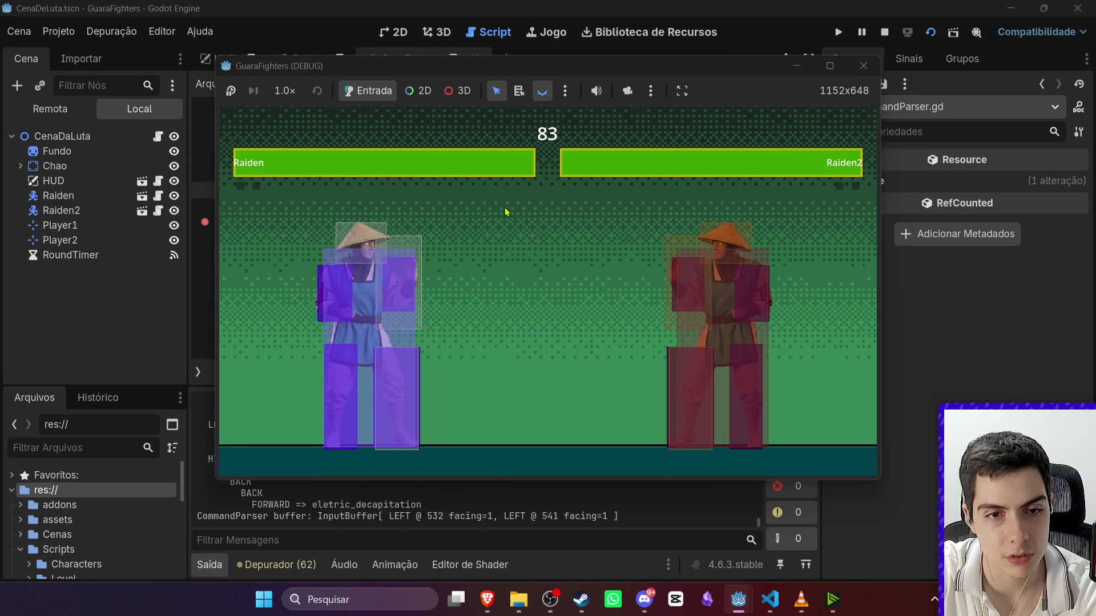
{"action": "key", "text": "Left"}
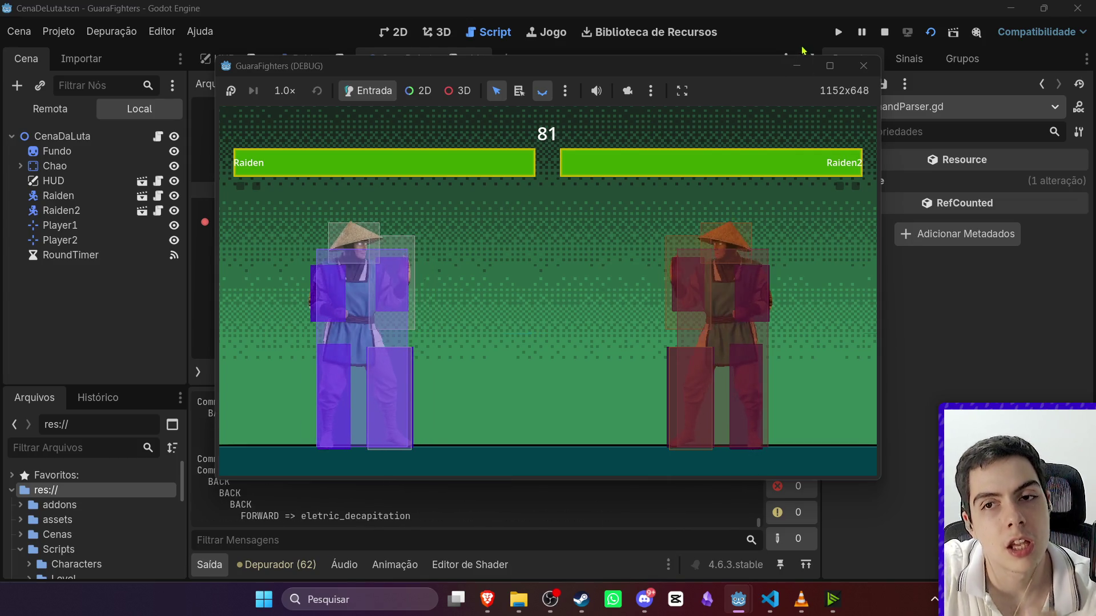
{"action": "left_click", "coordinate": [884, 32]}
{"action": "left_click", "coordinate": [204, 221]}
{"action": "left_click", "coordinate": [318, 59]}
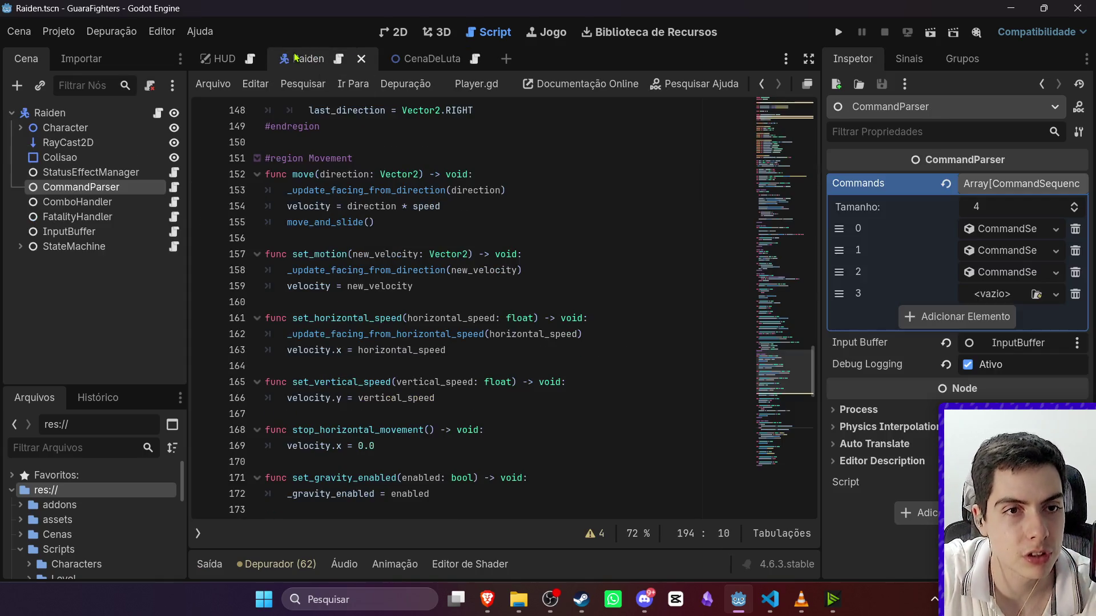
Set the InputBuffer node's Buffer Window to 35 in the Inspector.
{"action": "left_click", "coordinate": [80, 217]}
{"action": "left_click", "coordinate": [104, 232]}
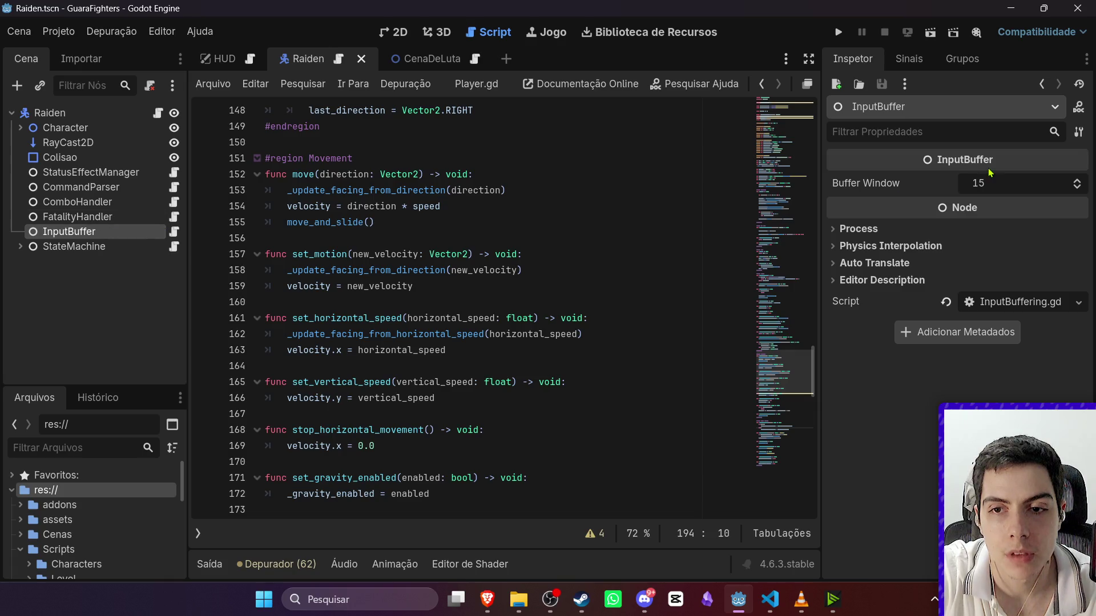
{"action": "mouse_move", "coordinate": [991, 182]}
{"action": "left_mouse_down"}
{"action": "mouse_move", "coordinate": [982, 182]}
{"action": "mouse_move", "coordinate": [998, 180]}
{"action": "left_mouse_up"}
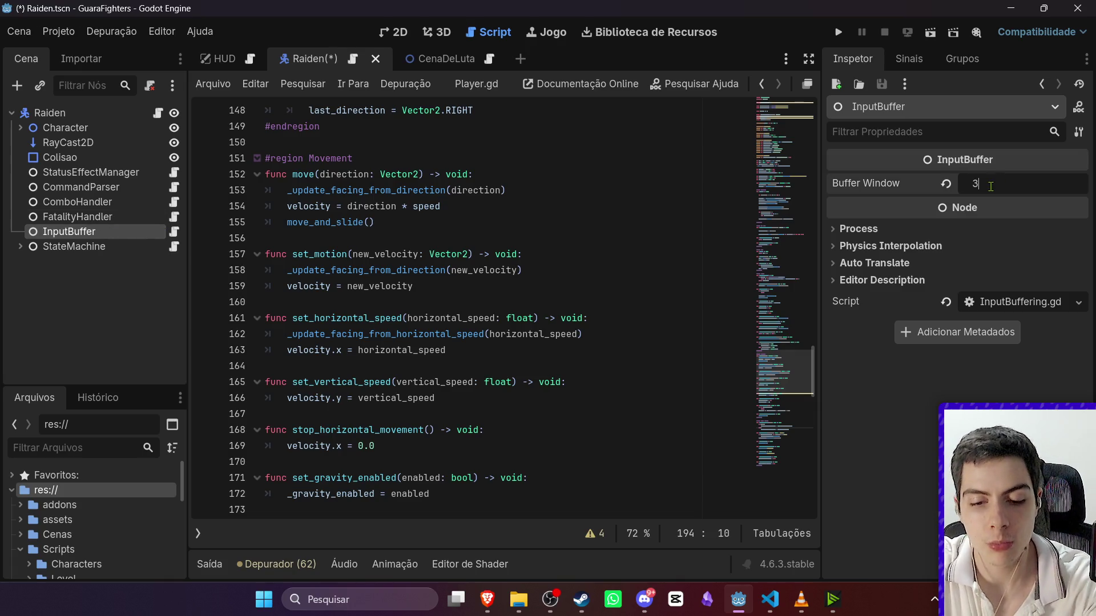
{"action": "type", "text": "35"}
{"action": "key", "text": "Return"}
{"action": "left_click", "coordinate": [704, 190]}
Test-run the Raiden scene, then launch the CenaDaLuta fight scene.
{"action": "left_click", "coordinate": [930, 31]}
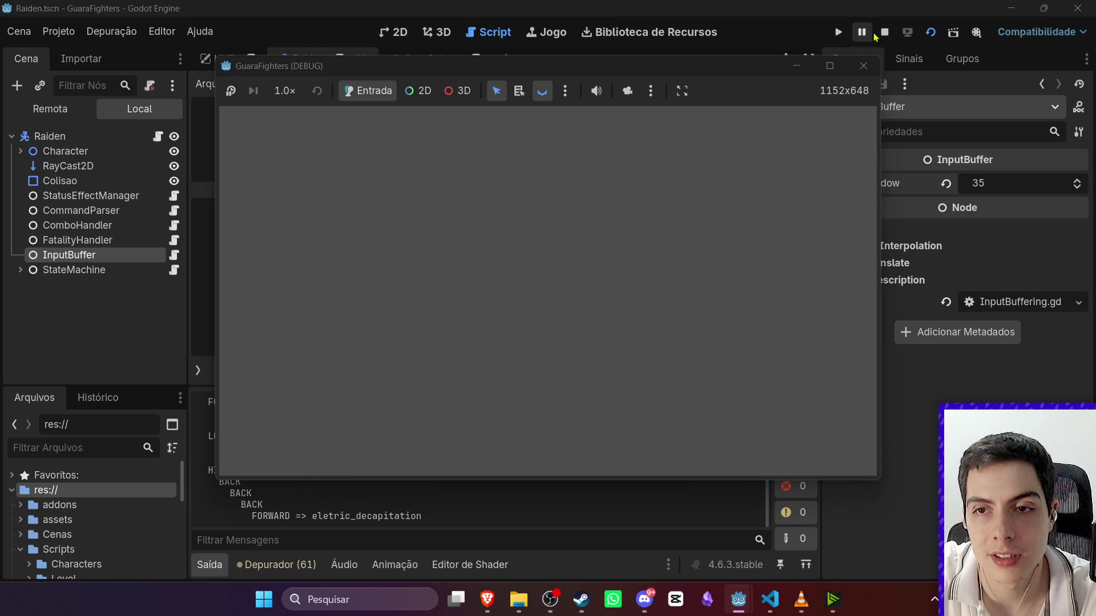
{"action": "left_click", "coordinate": [885, 32]}
{"action": "left_click", "coordinate": [422, 53]}
{"action": "left_click", "coordinate": [930, 32]}
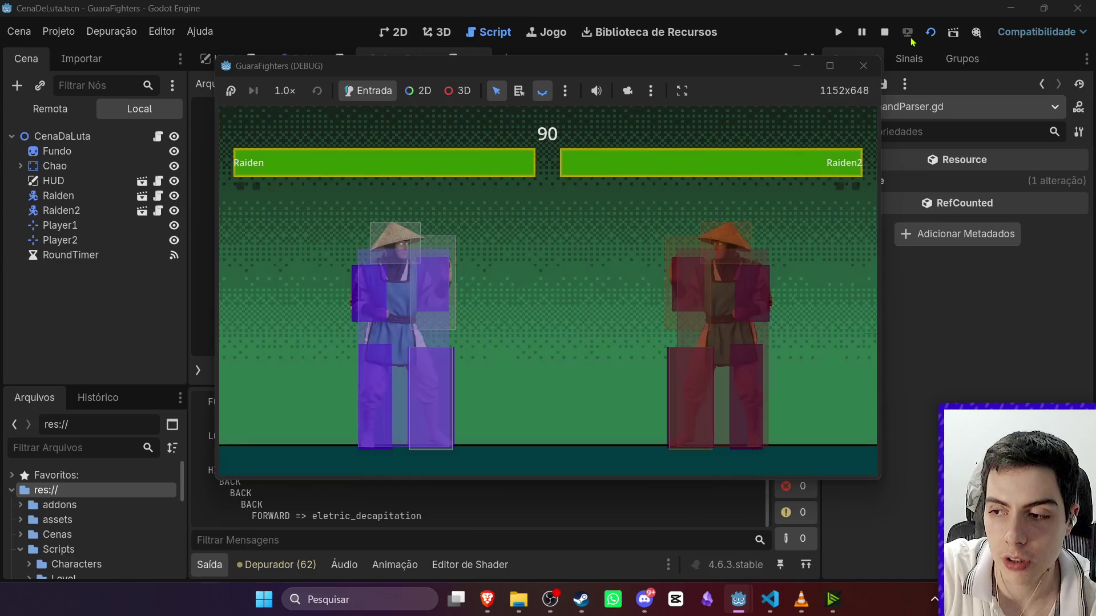
Enter the eletric_decapitation fatality sequence (J, A, D, J, A, D) and stop the game.
{"action": "key", "text": "j"}
{"action": "key", "text": "a"}
{"action": "key", "text": "a"}
{"action": "key", "text": "a"}
{"action": "key", "text": "d"}
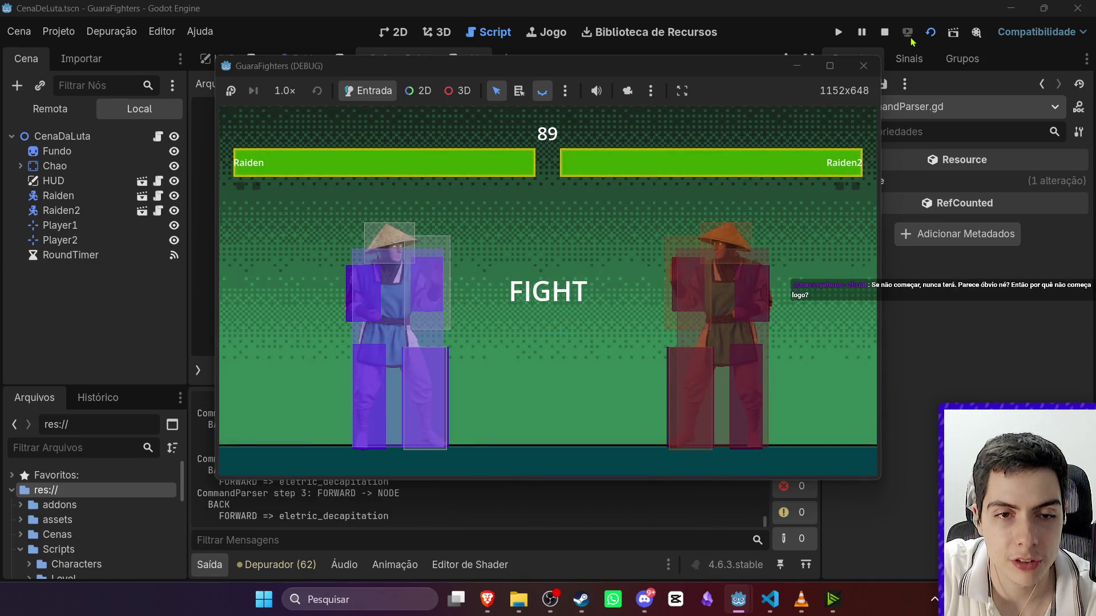
{"action": "key", "text": "j"}
{"action": "key", "text": "a"}
{"action": "key", "text": "a"}
{"action": "key", "text": "a"}
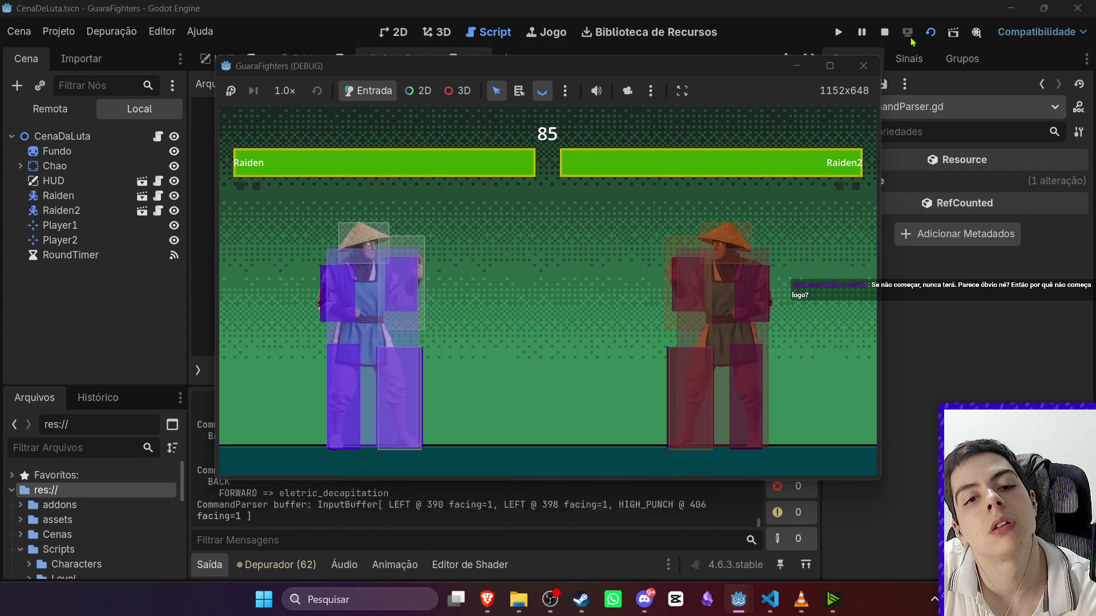
{"action": "key", "text": "d"}
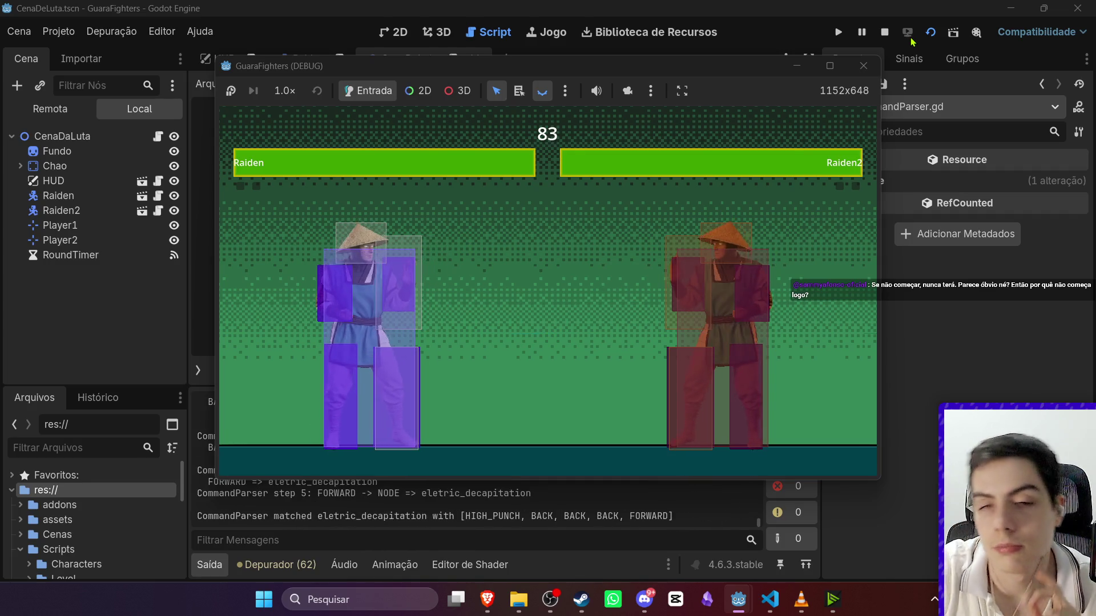
{"action": "left_click", "coordinate": [864, 66]}
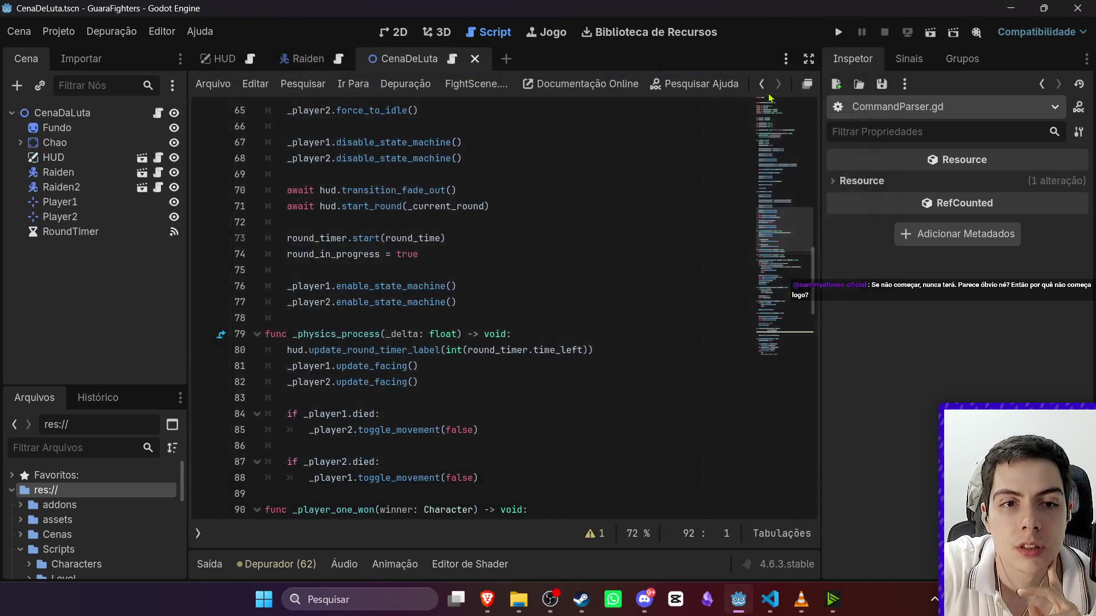
Review the CenaDaLuta script around start_round() on line 54, then switch back to the Raiden scene.
{"action": "scroll", "coordinate": [708, 144], "scroll_direction": "up", "scroll_amount": 10}
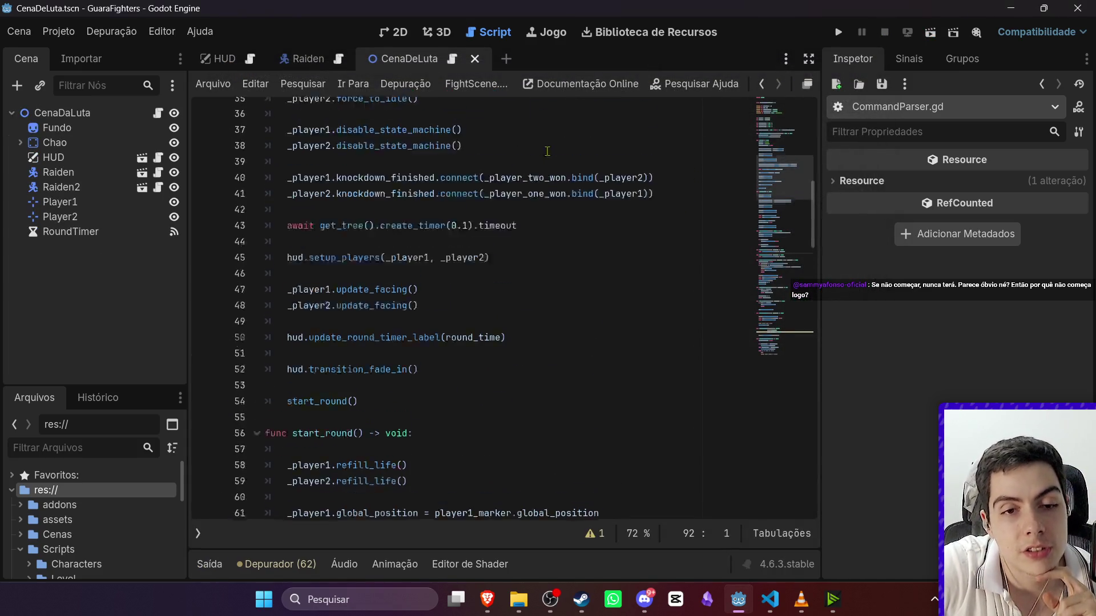
{"action": "scroll", "coordinate": [565, 159], "scroll_direction": "up", "scroll_amount": 4}
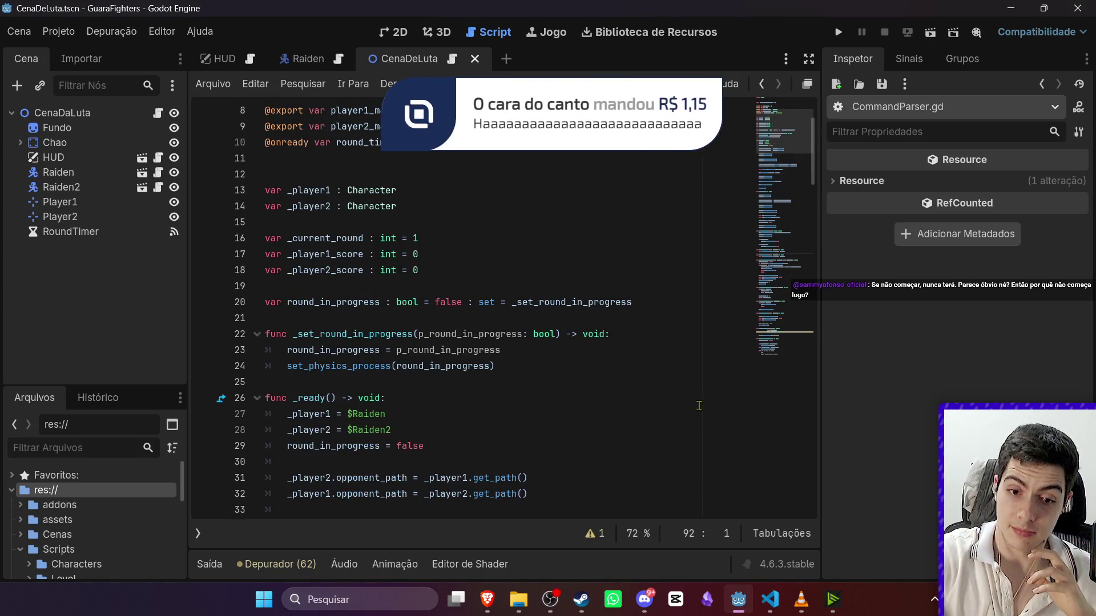
{"action": "left_click", "coordinate": [552, 592]}
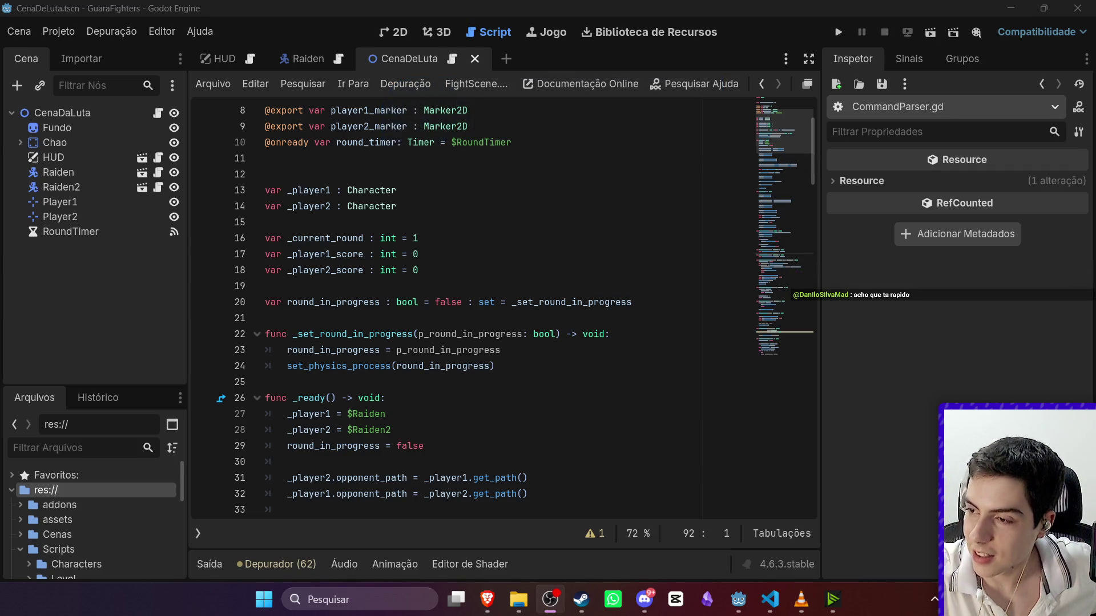
{"action": "key", "text": "alt+Tab"}
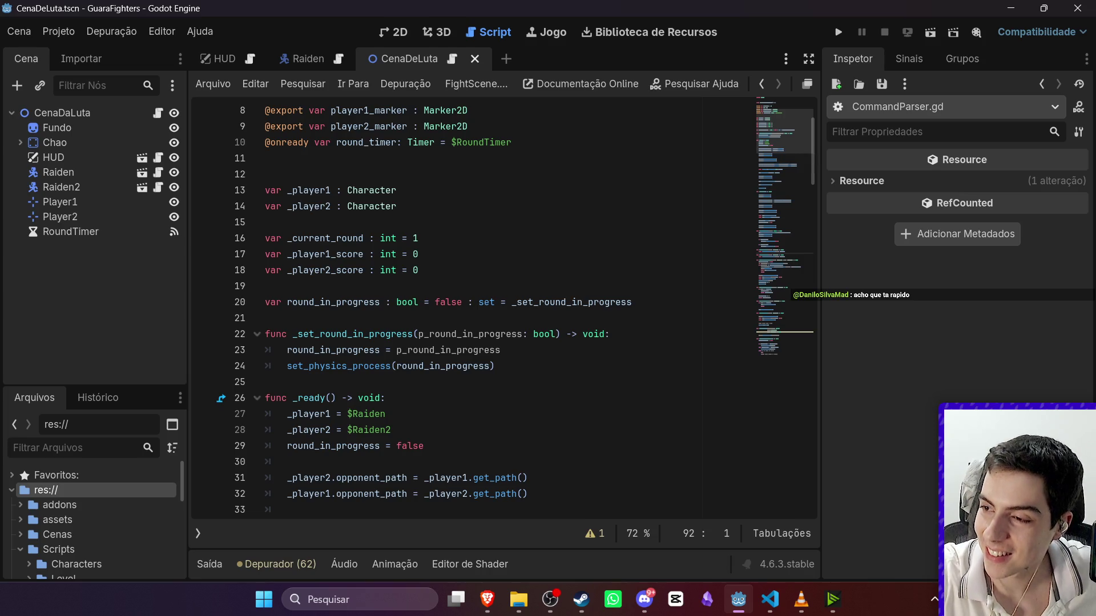
{"action": "key", "text": "alt+Tab"}
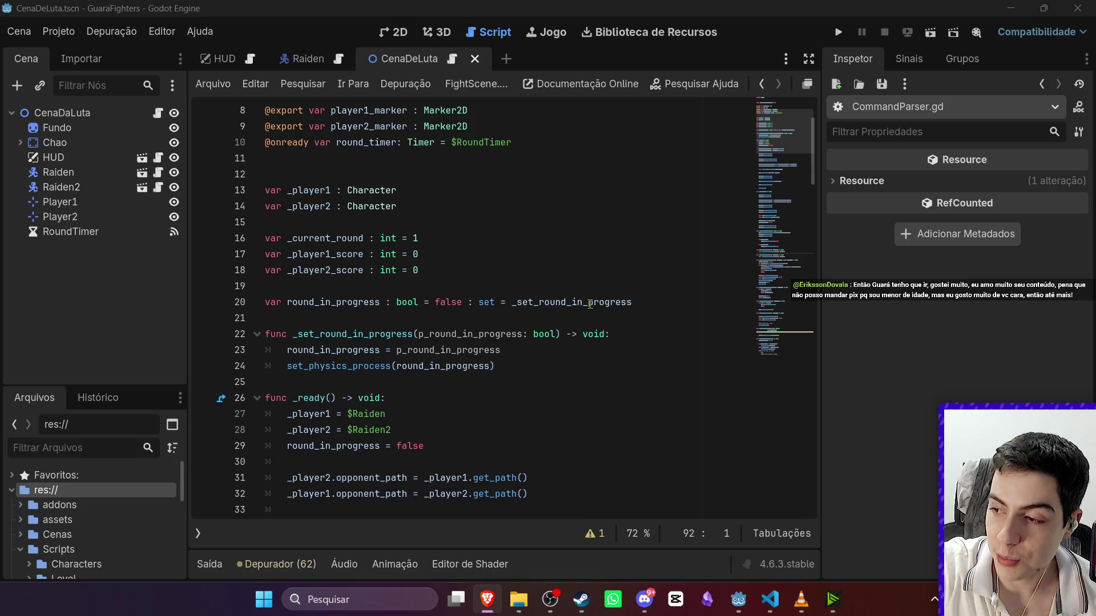
{"action": "scroll", "coordinate": [570, 331], "scroll_direction": "down", "scroll_amount": 3}
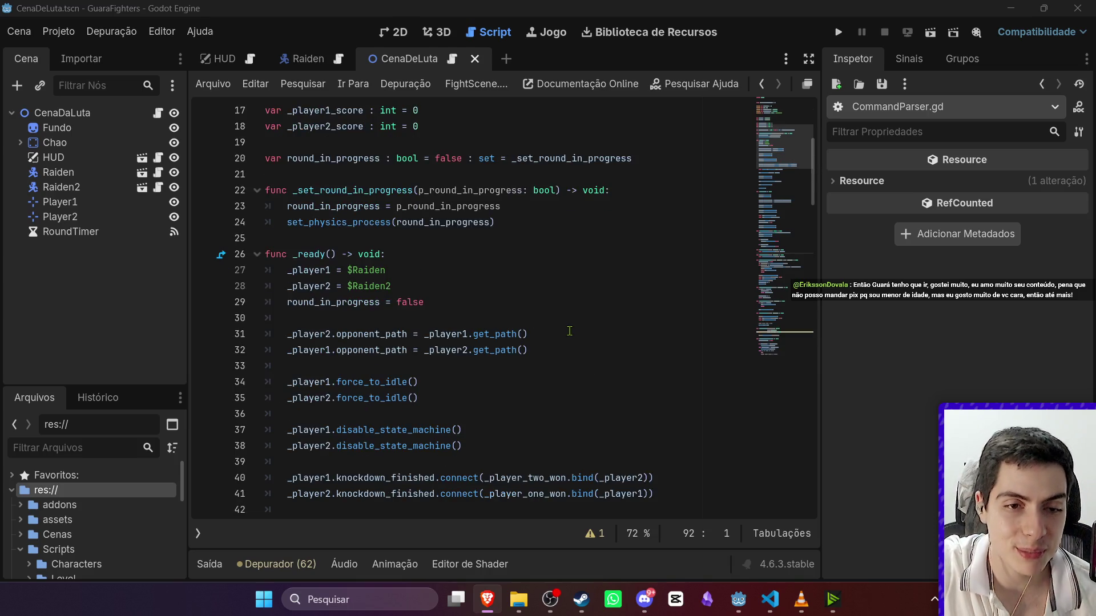
{"action": "scroll", "coordinate": [570, 331], "scroll_direction": "down", "scroll_amount": 8}
{"action": "left_click", "coordinate": [562, 318]}
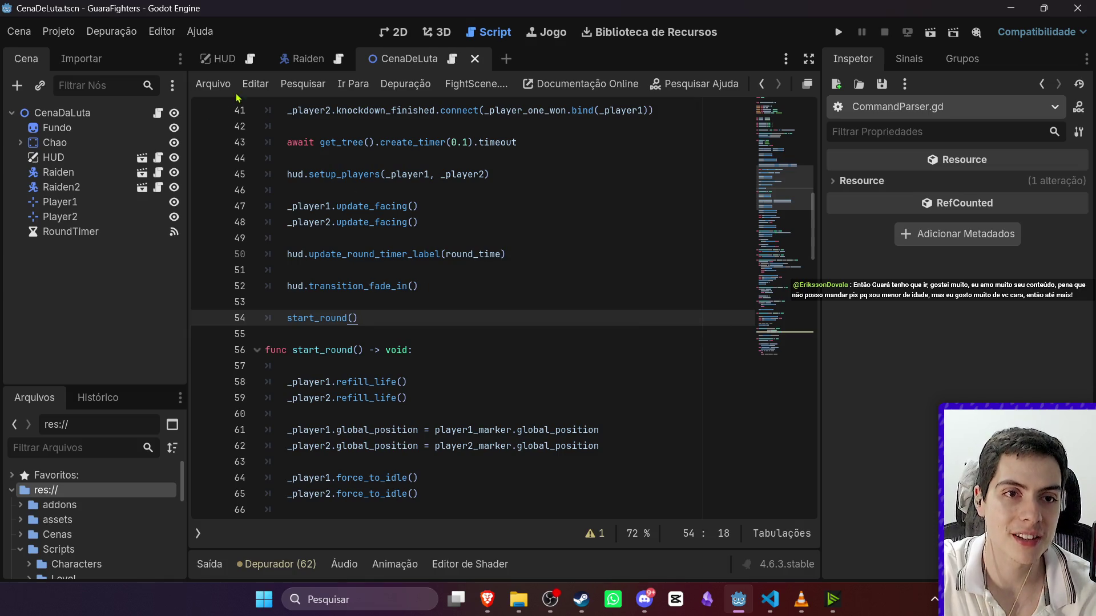
{"action": "left_click", "coordinate": [302, 57]}
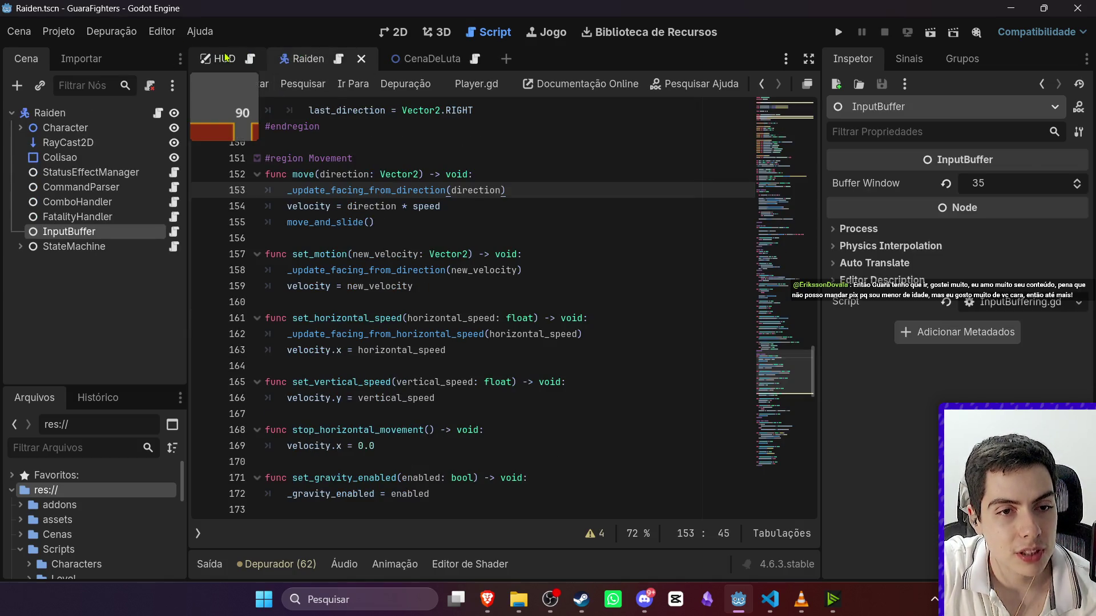
Select Raiden's CommandParser node and uncheck its Debug Logging property.
{"action": "left_click", "coordinate": [226, 57]}
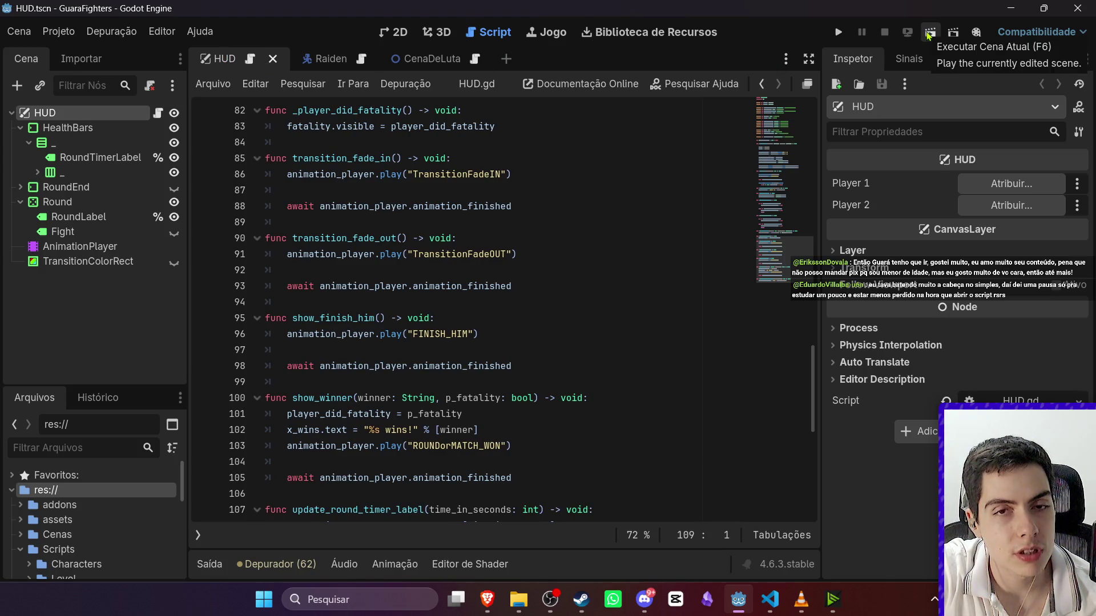
{"action": "left_click", "coordinate": [309, 57]}
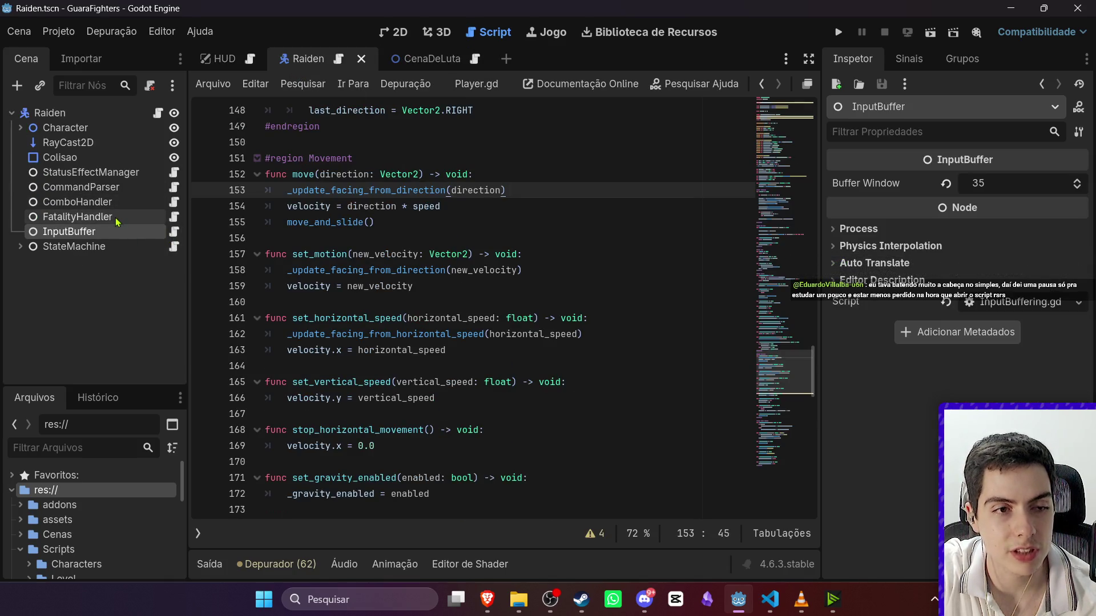
{"action": "left_click", "coordinate": [118, 217]}
{"action": "left_click", "coordinate": [120, 187]}
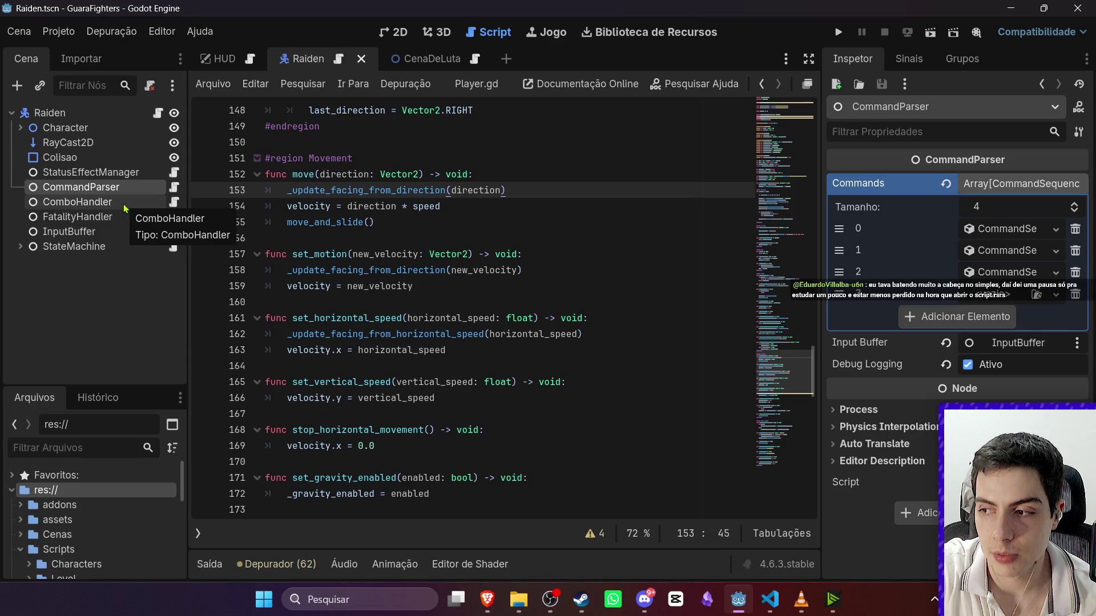
{"action": "left_click", "coordinate": [118, 203]}
{"action": "left_click", "coordinate": [114, 187]}
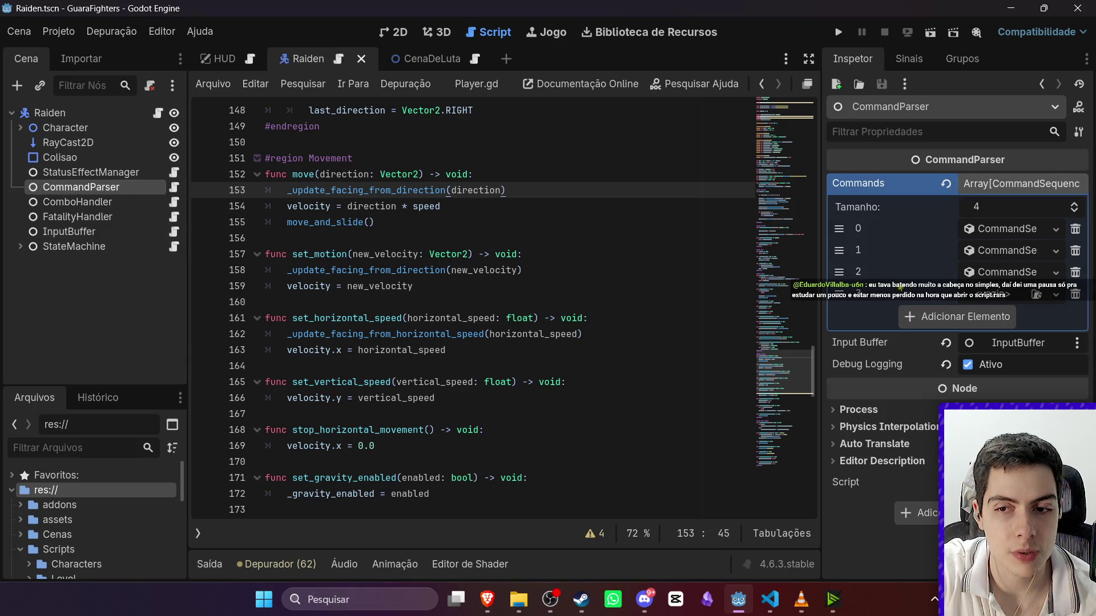
{"action": "left_click", "coordinate": [970, 365]}
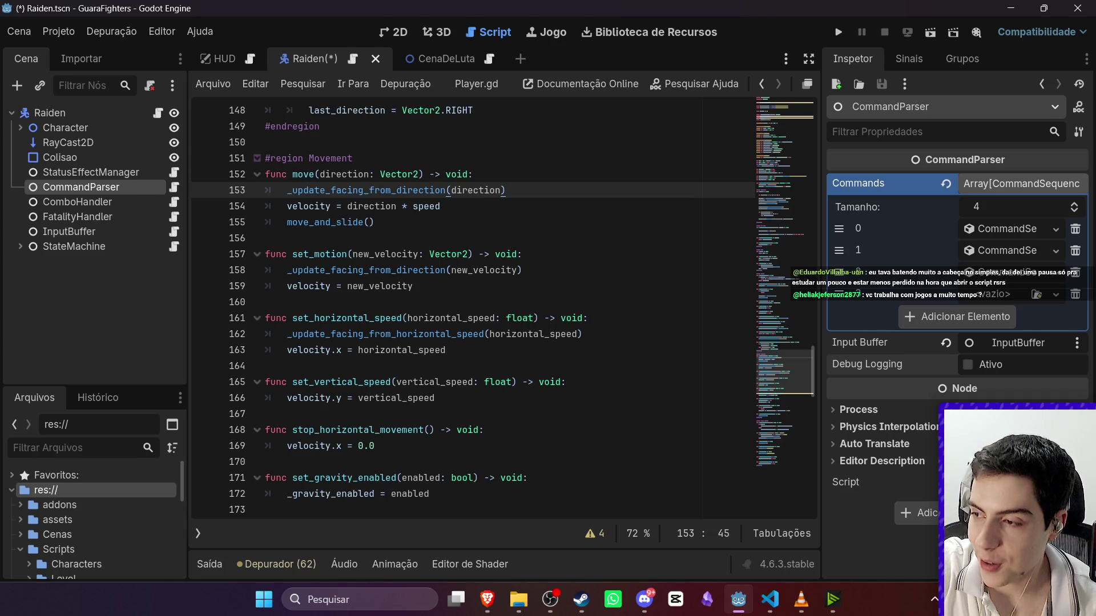
Browse the Player.gd Movement functions and save the Raiden scene with Ctrl+S.
{"action": "left_click", "coordinate": [539, 381]}
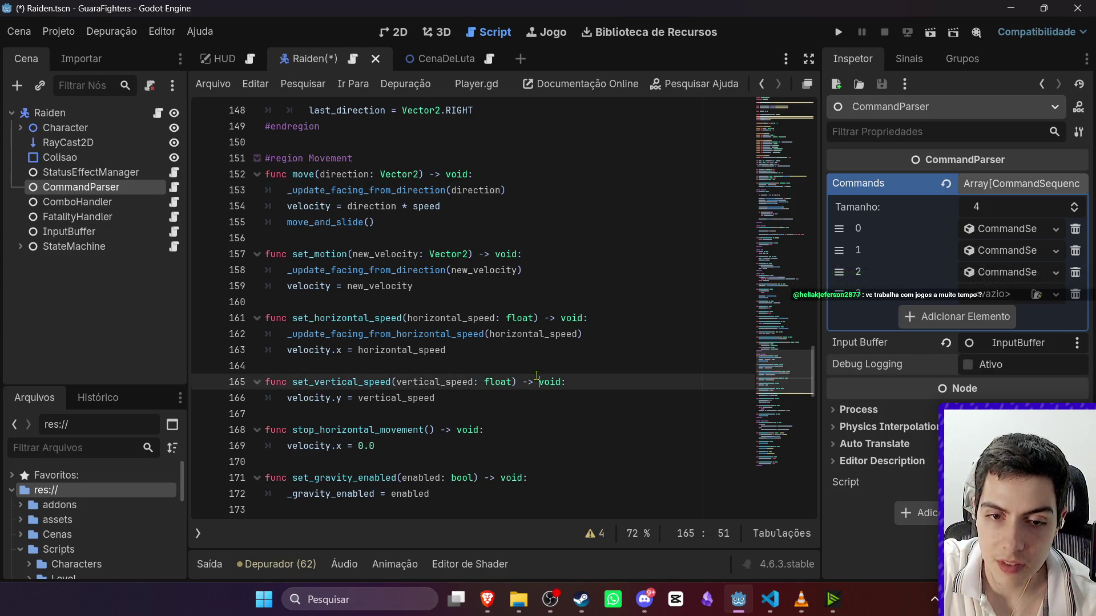
{"action": "left_click", "coordinate": [539, 360]}
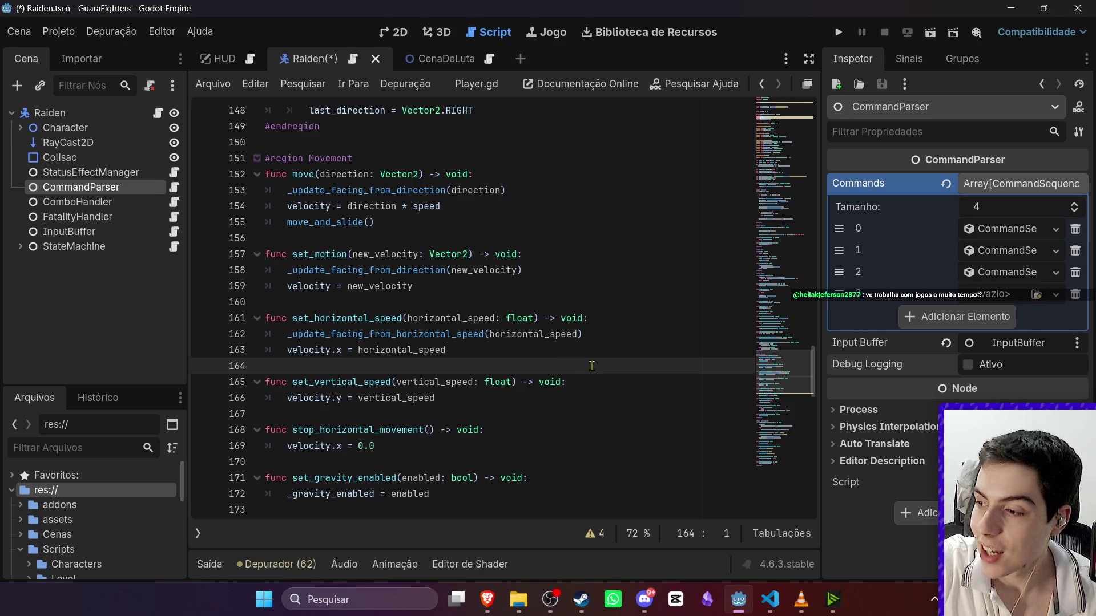
{"action": "left_click", "coordinate": [575, 297]}
{"action": "scroll", "coordinate": [570, 331], "scroll_direction": "up", "scroll_amount": 2}
{"action": "left_click", "coordinate": [543, 340]}
{"action": "scroll", "coordinate": [567, 377], "scroll_direction": "up", "scroll_amount": 1}
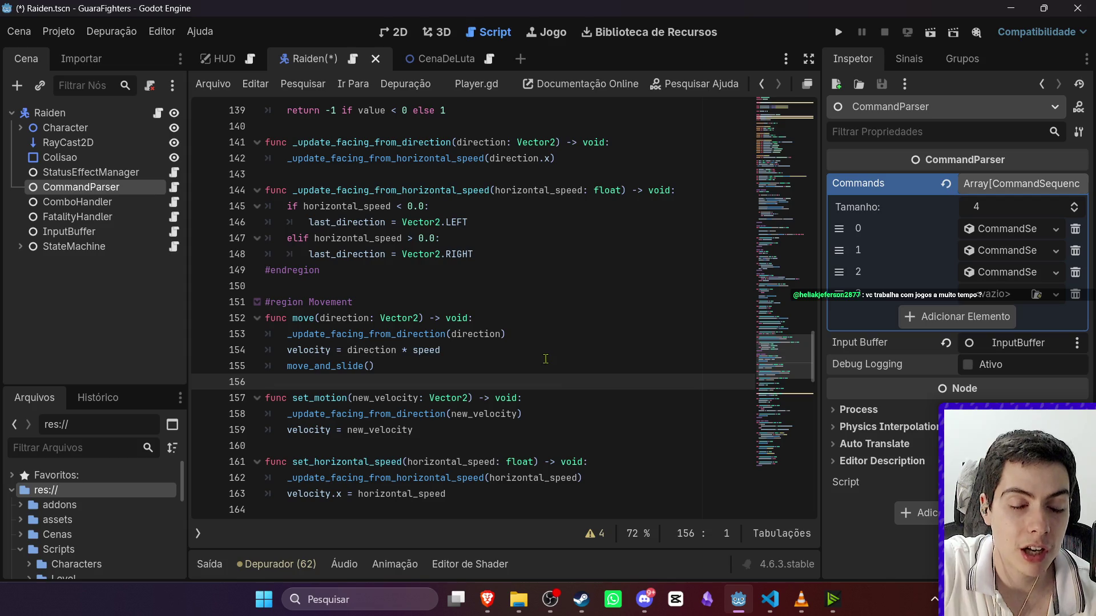
{"action": "left_click", "coordinate": [545, 359]}
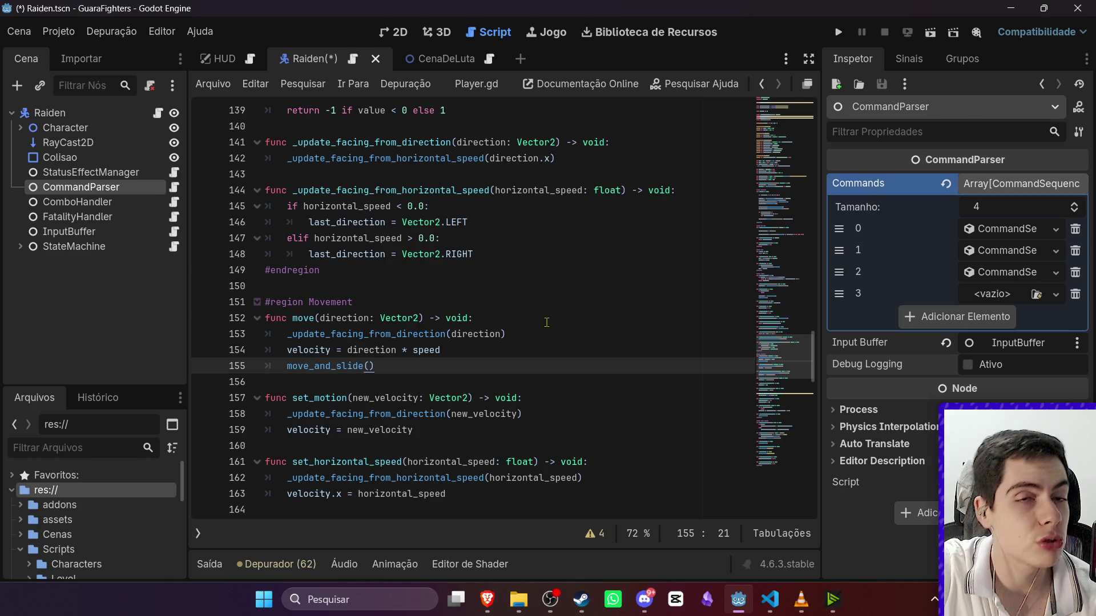
{"action": "left_click", "coordinate": [505, 318]}
{"action": "scroll", "coordinate": [520, 363], "scroll_direction": "down", "scroll_amount": 3}
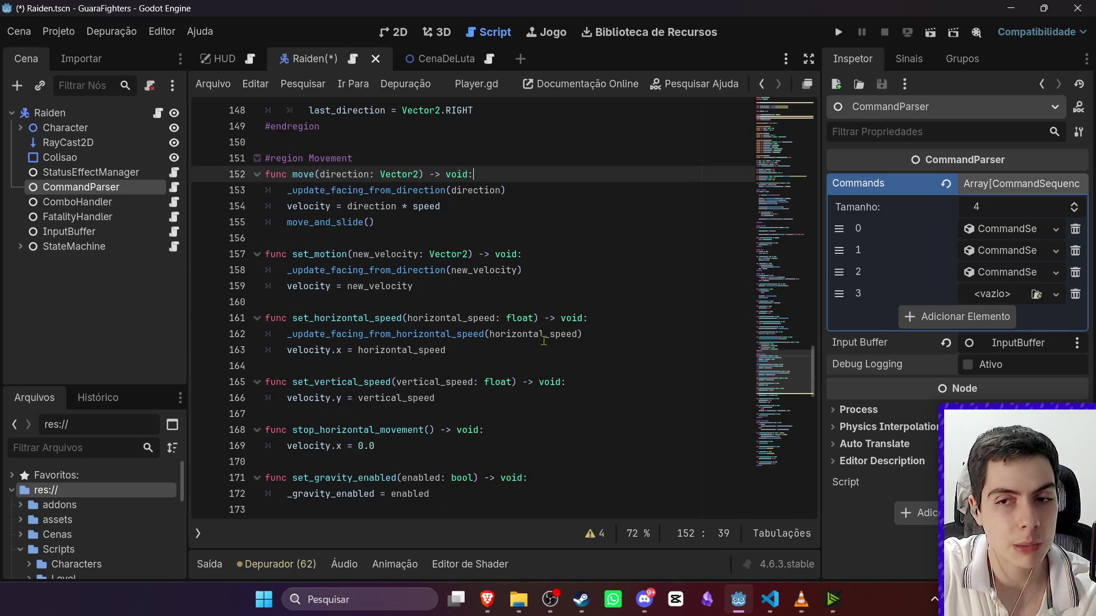
{"action": "key", "text": "ctrl+s"}
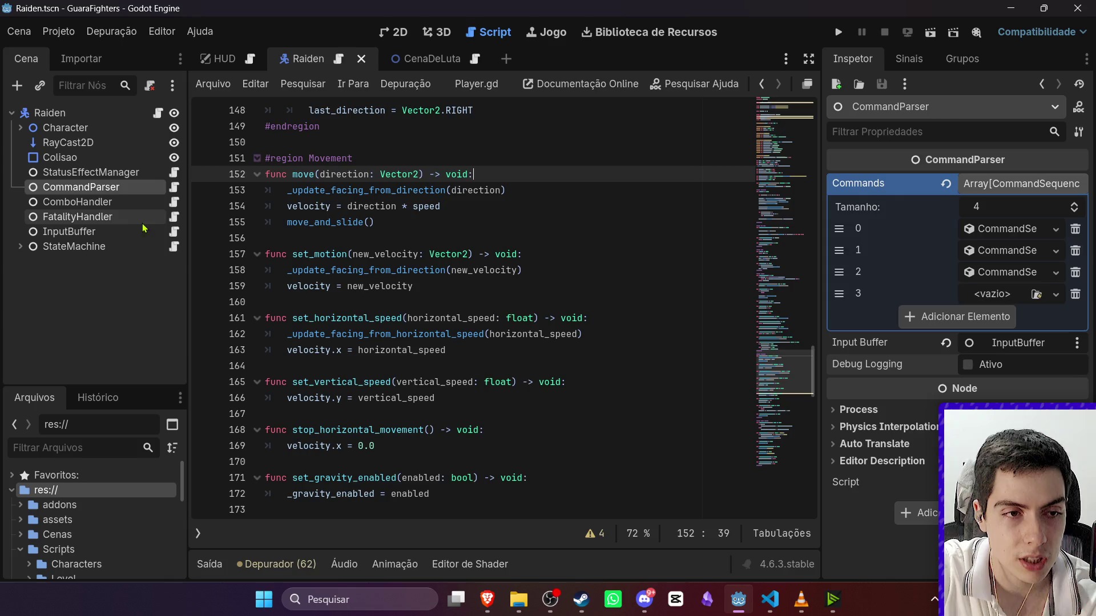
Open the InputBuffer node's InputBuffering.gd script and find _physics_process.
{"action": "left_click", "coordinate": [147, 231]}
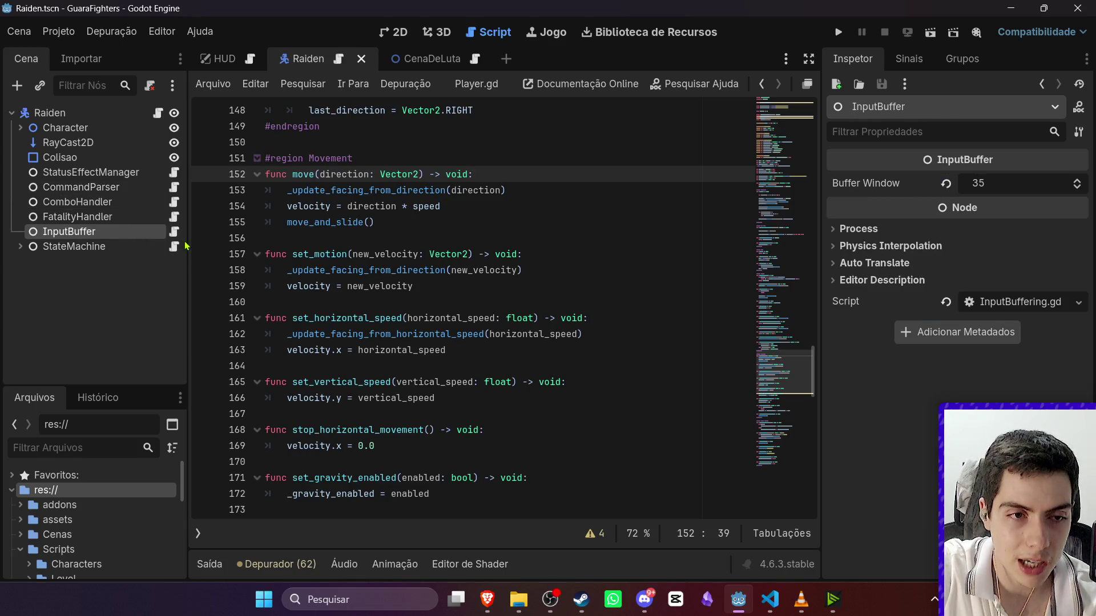
{"action": "left_click", "coordinate": [174, 231]}
{"action": "scroll", "coordinate": [483, 281], "scroll_direction": "down", "scroll_amount": 5}
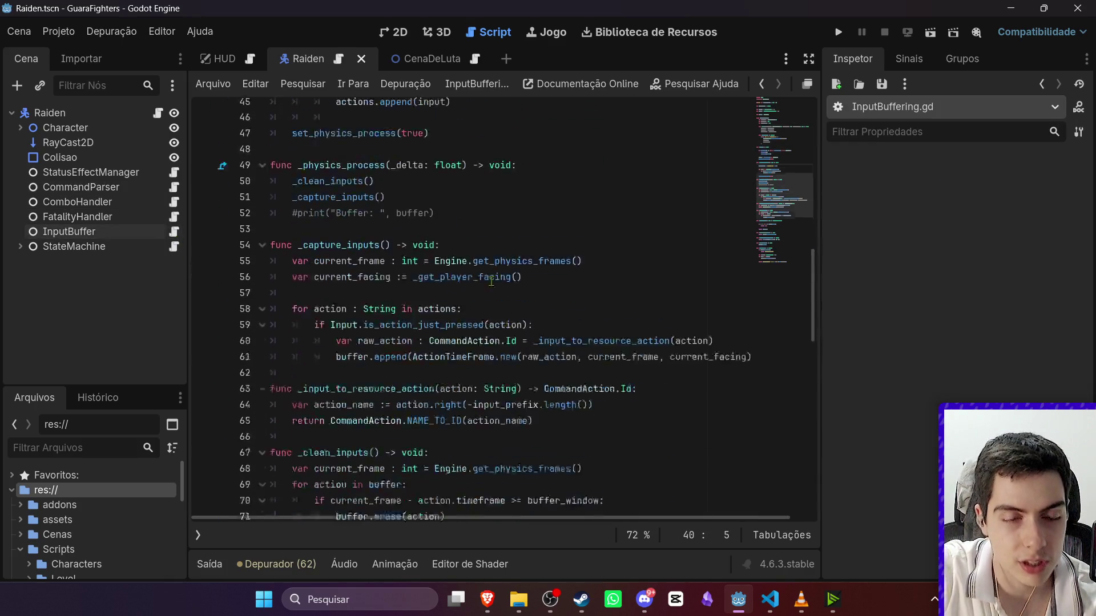
{"action": "scroll", "coordinate": [484, 281], "scroll_direction": "down", "scroll_amount": 10}
{"action": "scroll", "coordinate": [514, 299], "scroll_direction": "up", "scroll_amount": 4}
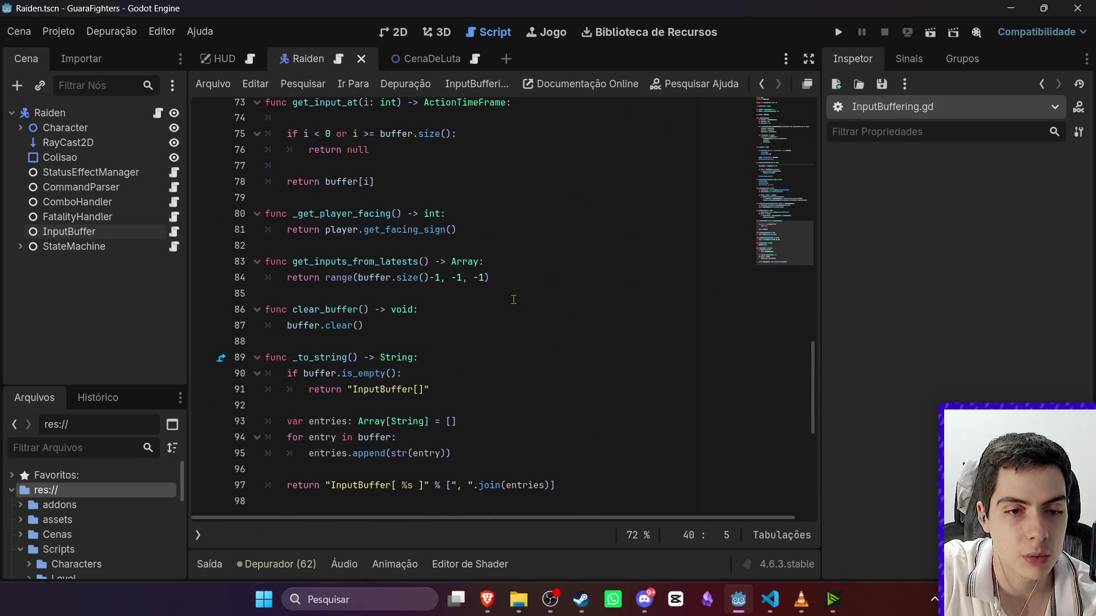
{"action": "scroll", "coordinate": [513, 300], "scroll_direction": "up", "scroll_amount": 10}
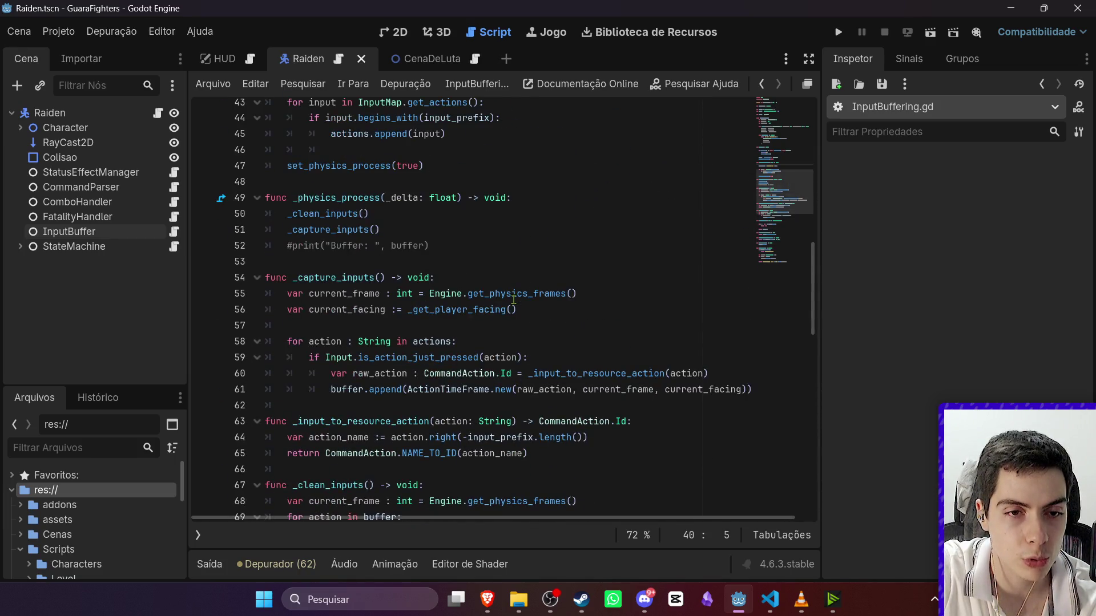
{"action": "scroll", "coordinate": [513, 300], "scroll_direction": "down", "scroll_amount": 5}
{"action": "scroll", "coordinate": [512, 306], "scroll_direction": "up", "scroll_amount": 9}
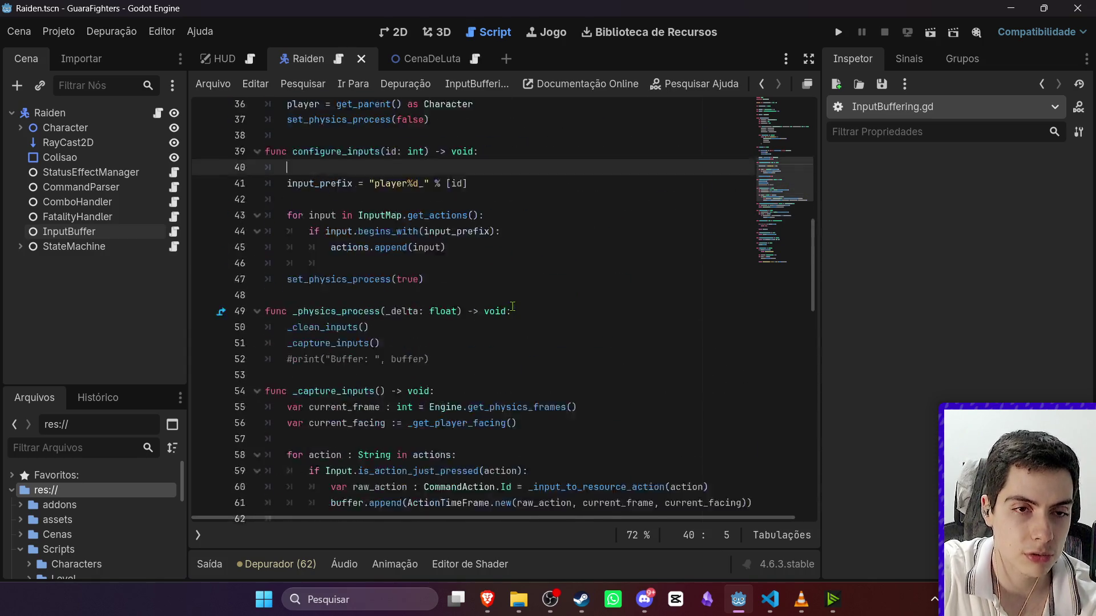
{"action": "scroll", "coordinate": [513, 306], "scroll_direction": "up", "scroll_amount": 1}
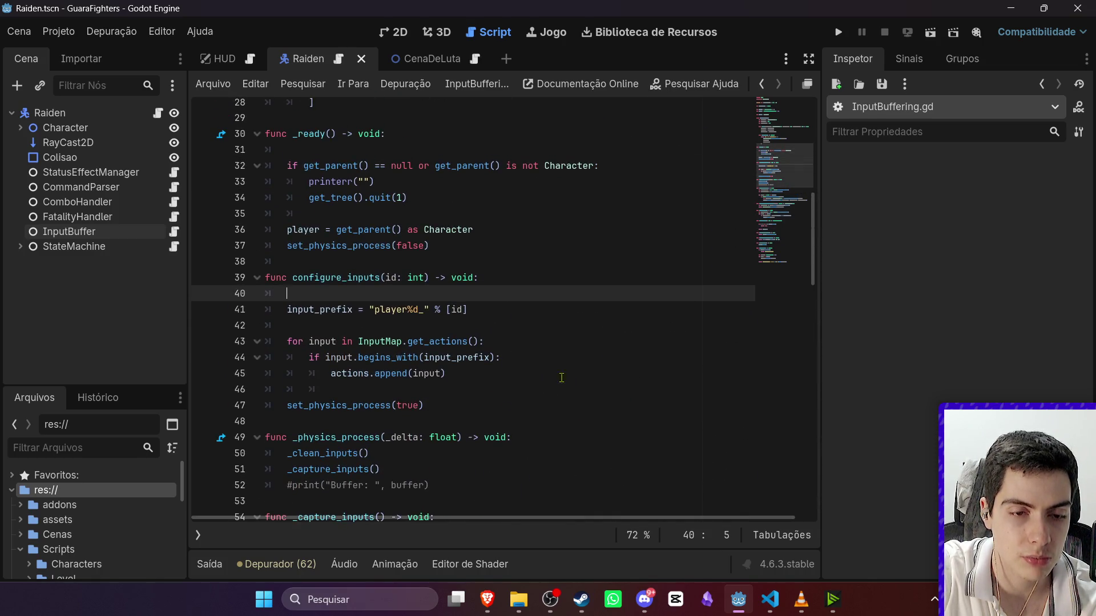
Uncomment the buffer print on line 52 with Ctrl+K.
{"action": "left_click", "coordinate": [288, 485]}
{"action": "key", "text": "ctrl+k"}
{"action": "left_click", "coordinate": [501, 404]}
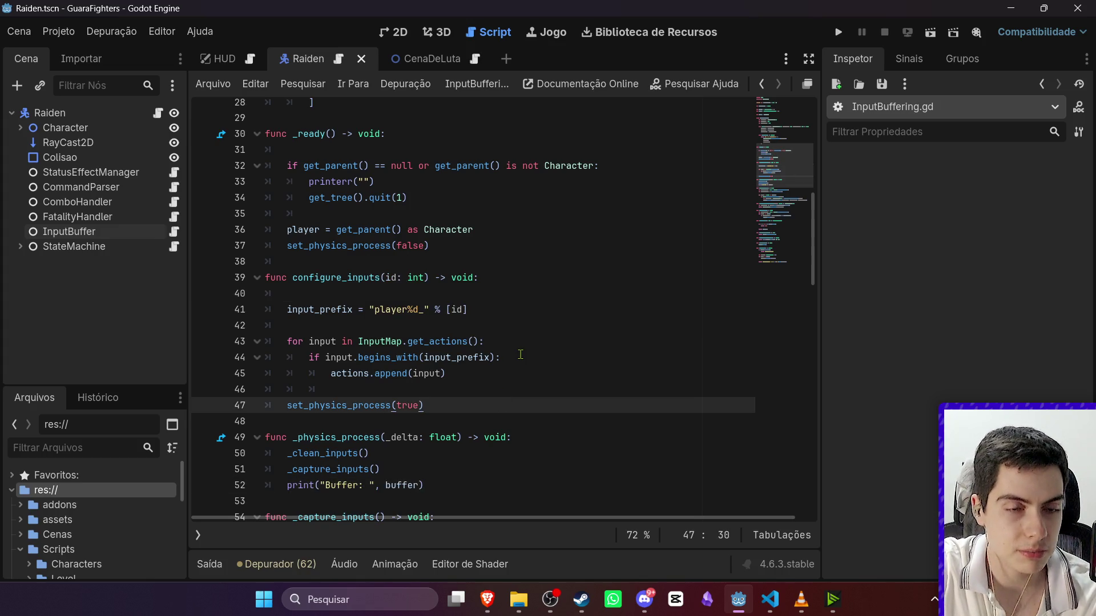
{"action": "left_click", "coordinate": [484, 278]}
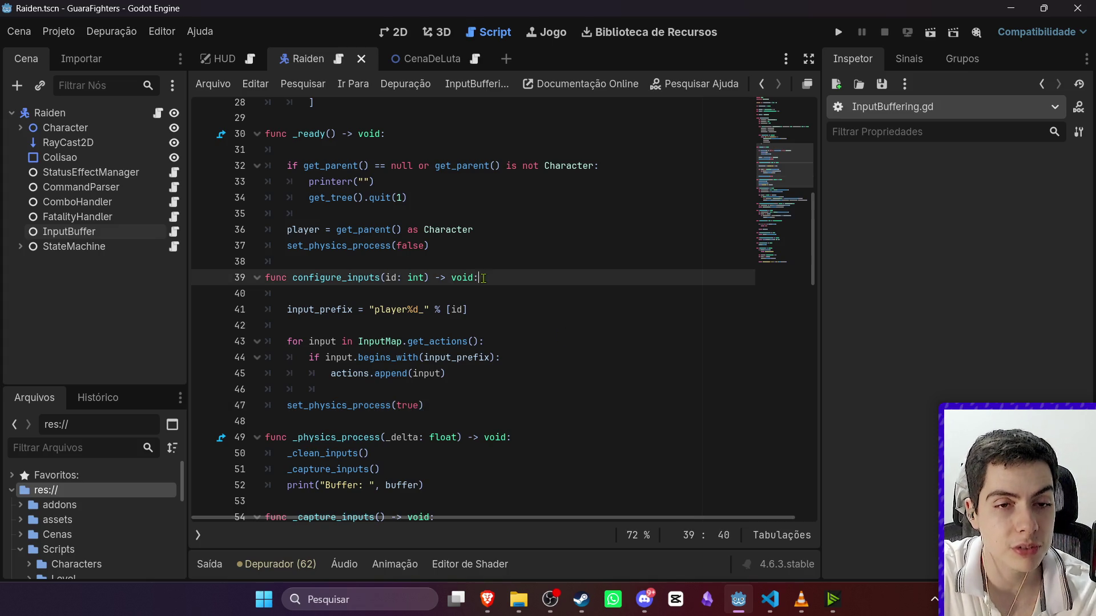
{"action": "scroll", "coordinate": [484, 278], "scroll_direction": "up", "scroll_amount": 4}
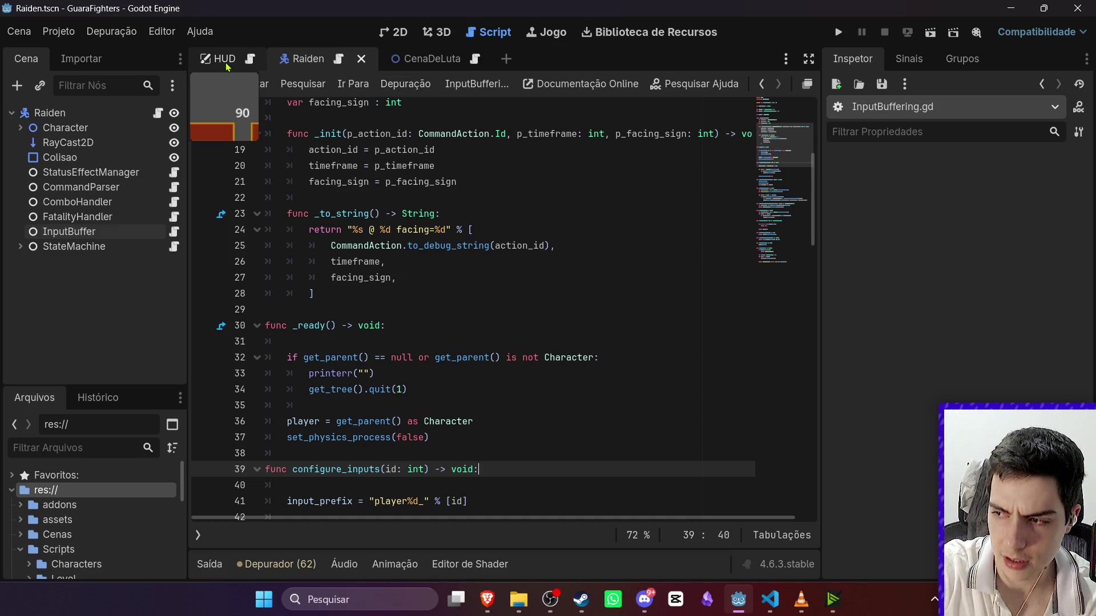
Run CenaDeLuta, press Right and Left moves, pause to read the buffer output, then stop.
{"action": "left_click", "coordinate": [410, 59]}
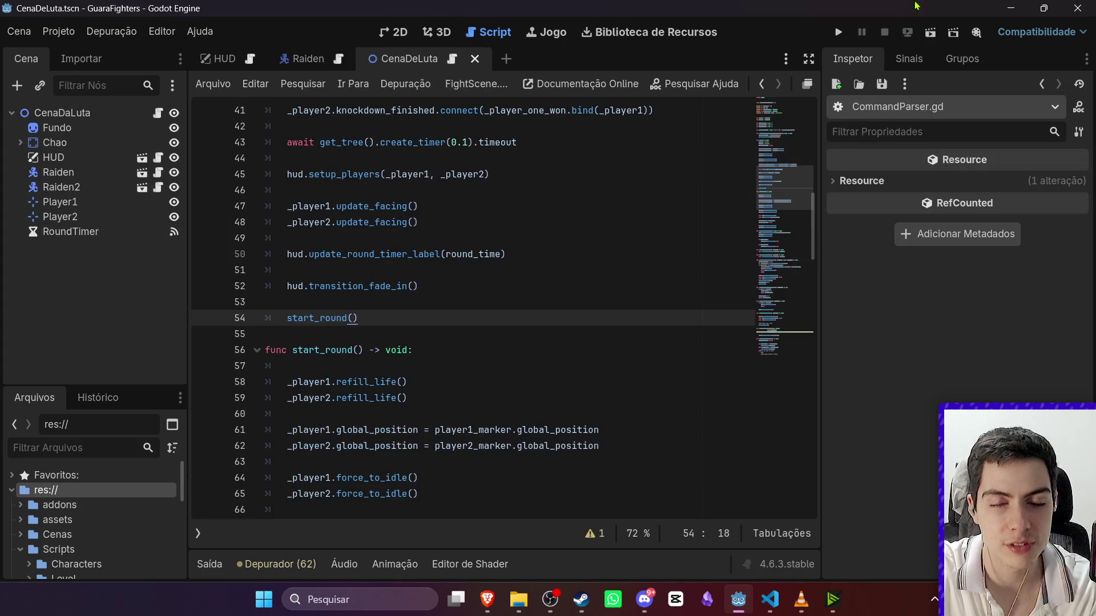
{"action": "left_click", "coordinate": [930, 33]}
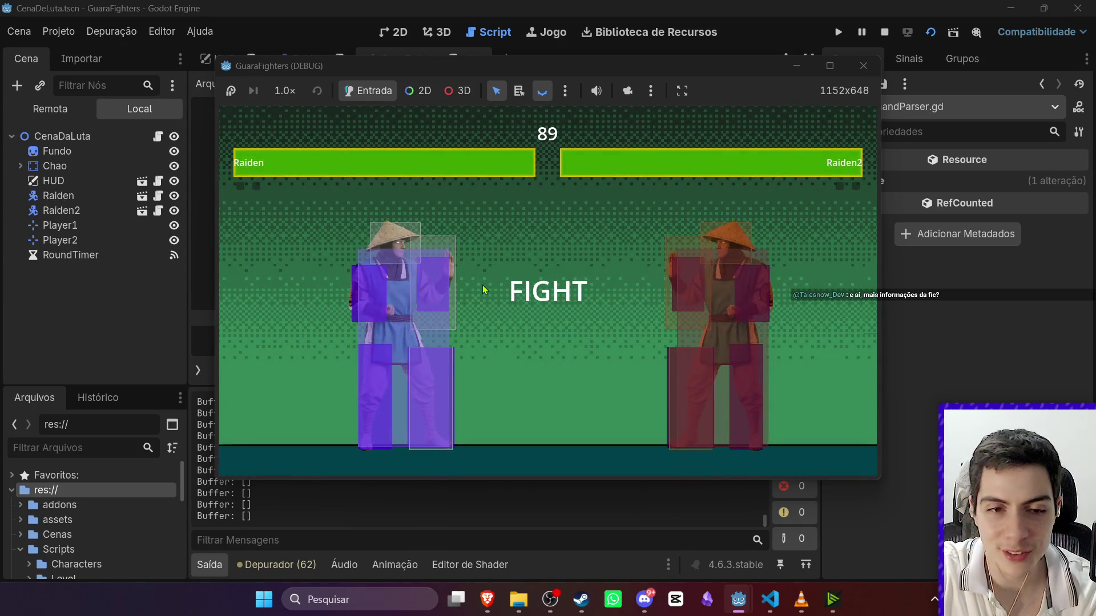
{"action": "key", "text": "Right"}
{"action": "key", "text": "Left"}
{"action": "key", "text": "Left"}
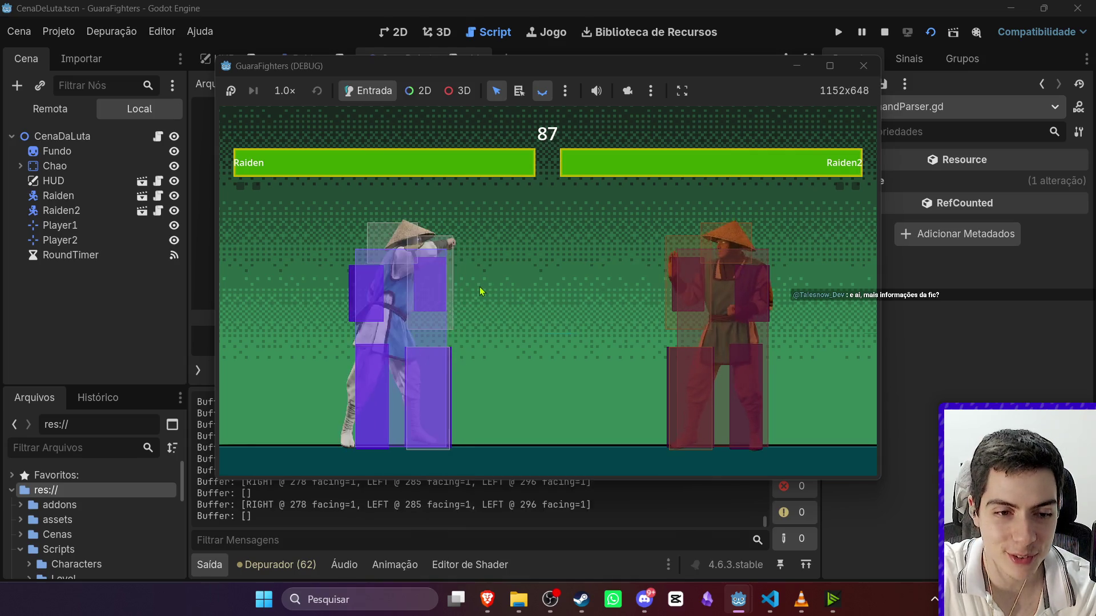
{"action": "key", "text": "Left"}
{"action": "key", "text": "Right"}
{"action": "key", "text": "Left"}
{"action": "key", "text": "Left"}
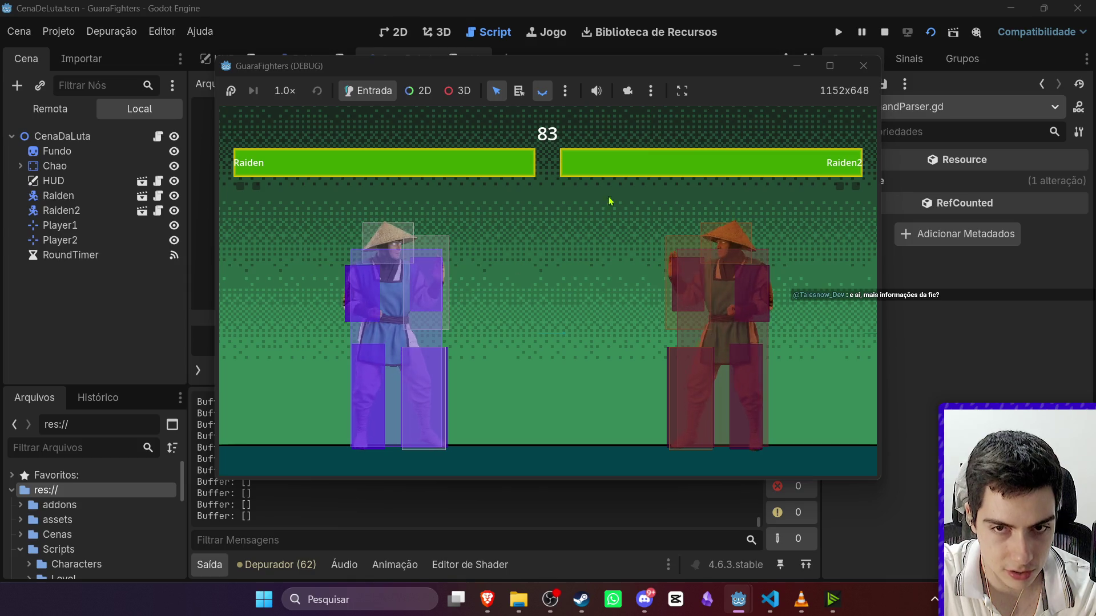
{"action": "key", "text": "F7"}
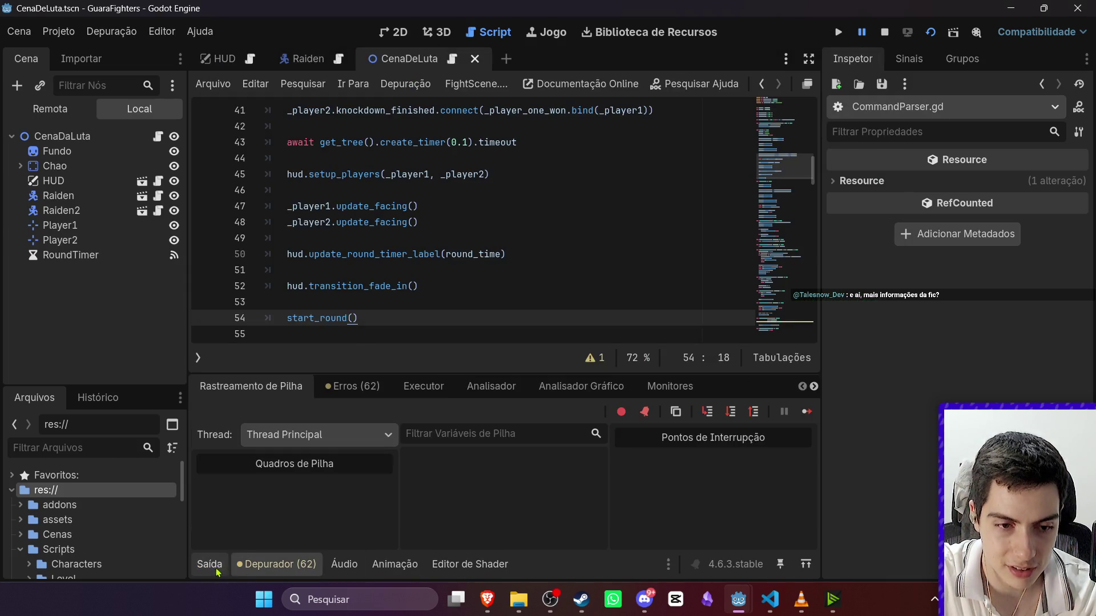
{"action": "left_click", "coordinate": [218, 570]}
{"action": "key", "text": "F8"}
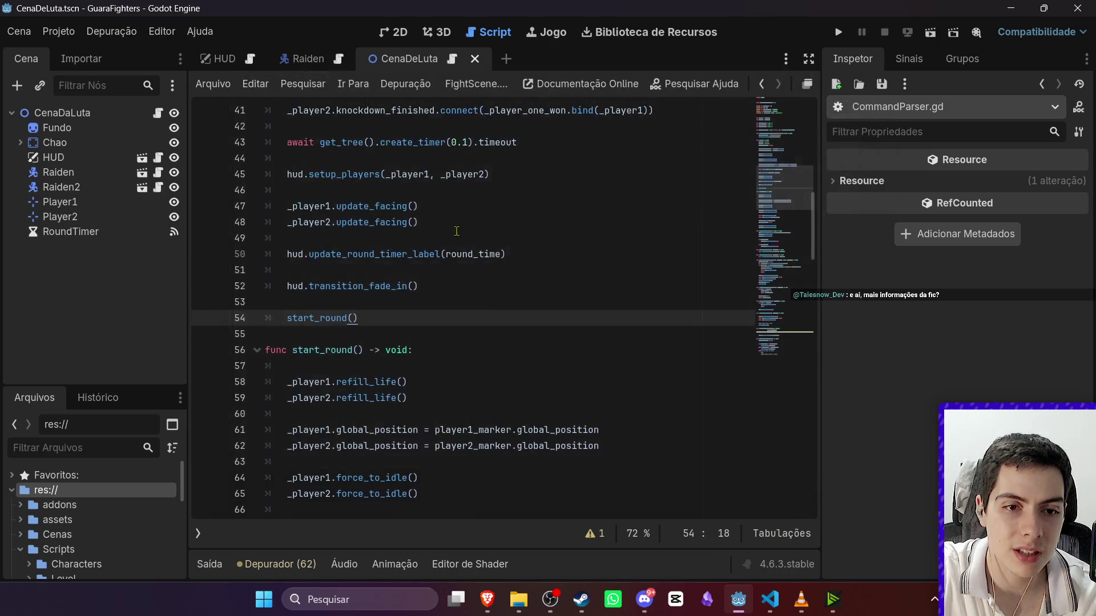
Return to the Raiden scene and open InputBuffering.gd.
{"action": "left_click", "coordinate": [305, 59]}
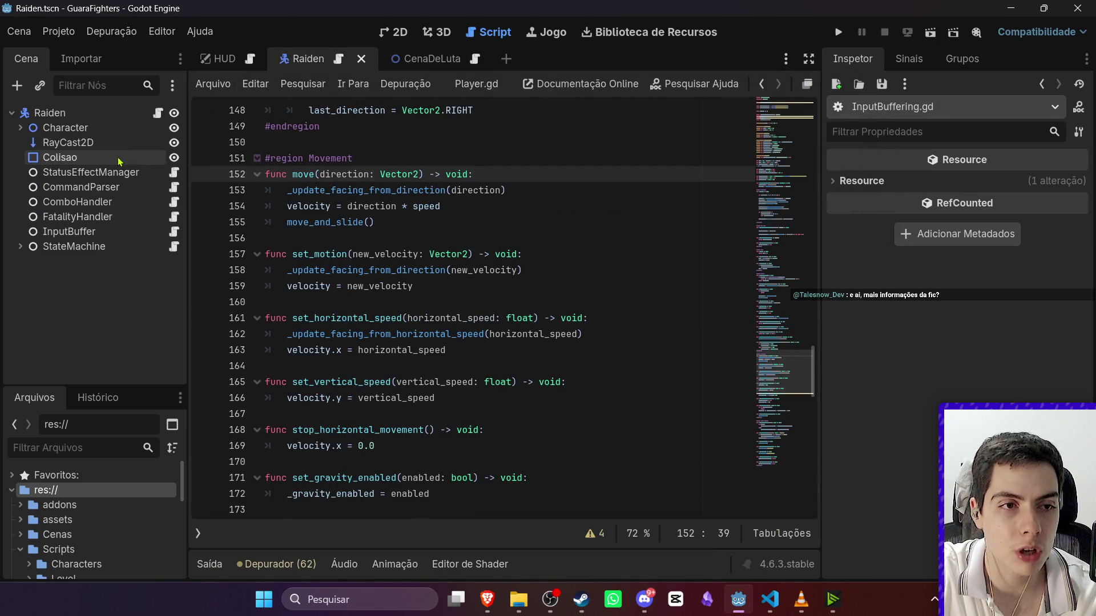
{"action": "left_click", "coordinate": [174, 238]}
{"action": "scroll", "coordinate": [411, 302], "scroll_direction": "up", "scroll_amount": 5}
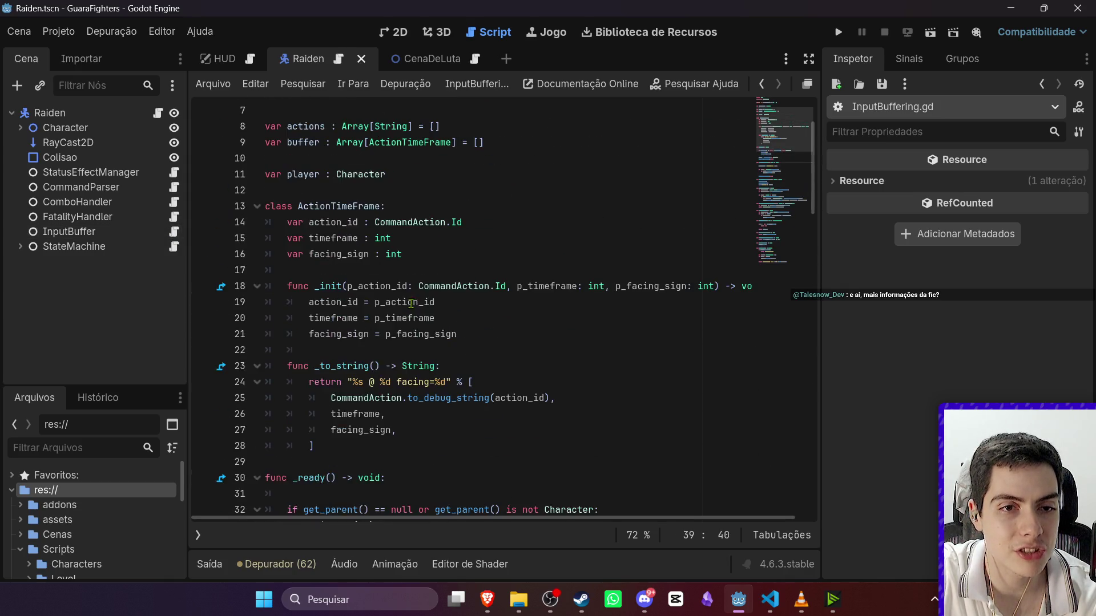
{"action": "scroll", "coordinate": [411, 286], "scroll_direction": "down", "scroll_amount": 10}
Add 'if not buffer.is_empty():' above the print, indent the print under it, and save.
{"action": "left_click", "coordinate": [404, 239]}
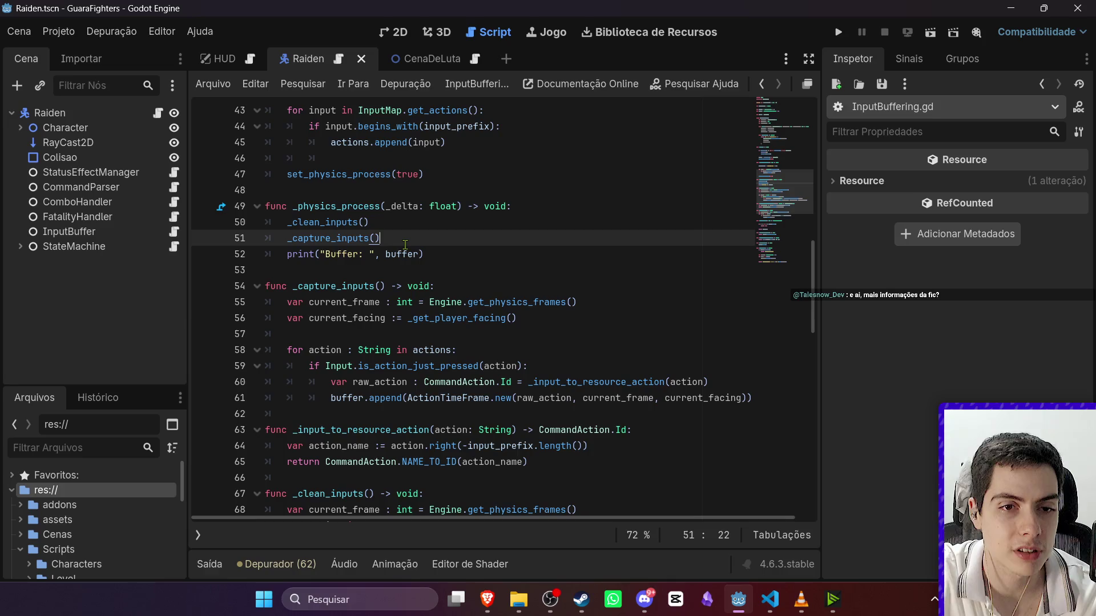
{"action": "key", "text": "Return"}
{"action": "type", "text": "if not "}
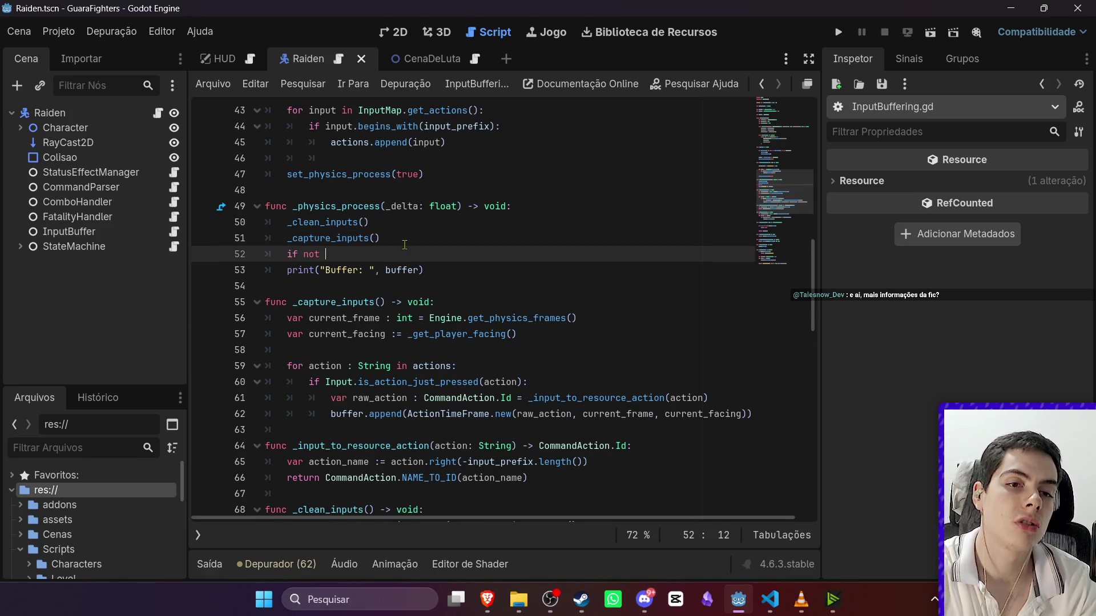
{"action": "type", "text": "buffer.is_emn"}
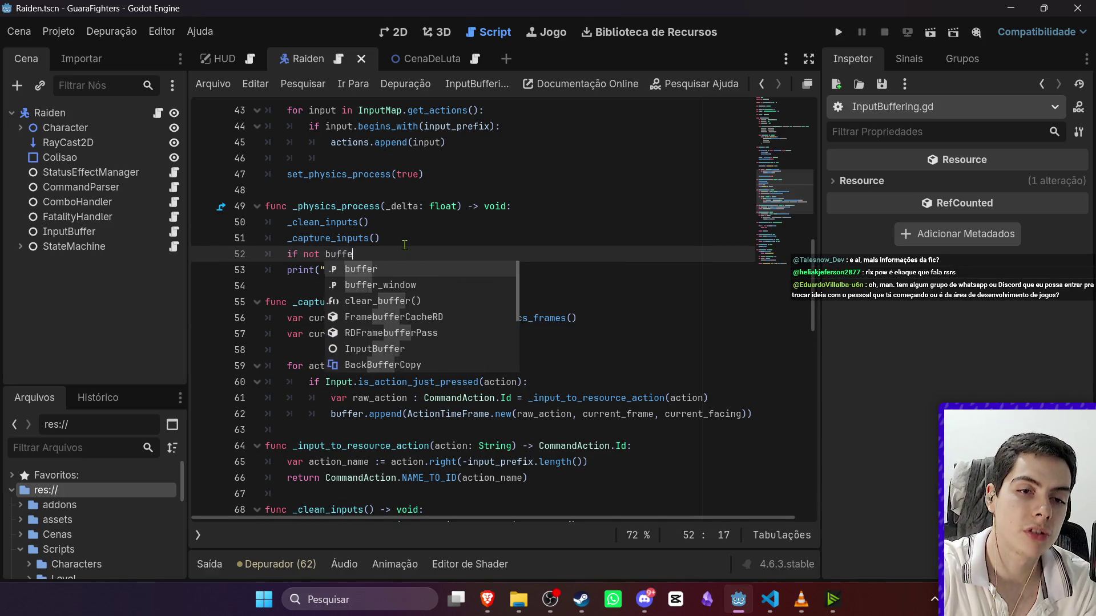
{"action": "key", "text": "BackSpace"}
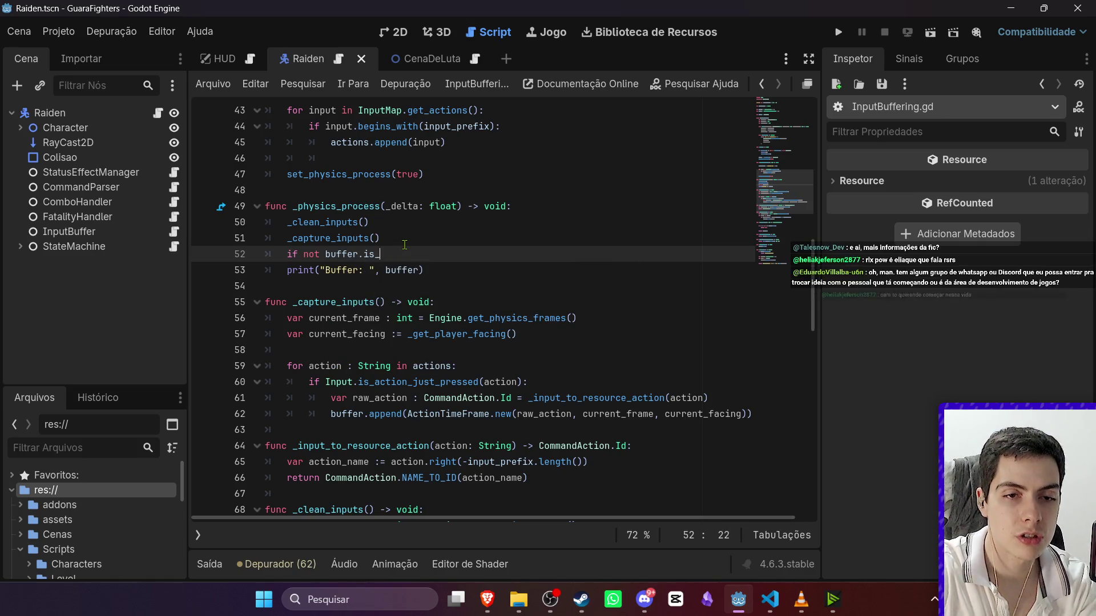
{"action": "type", "text": "emp"}
{"action": "key", "text": "Return"}
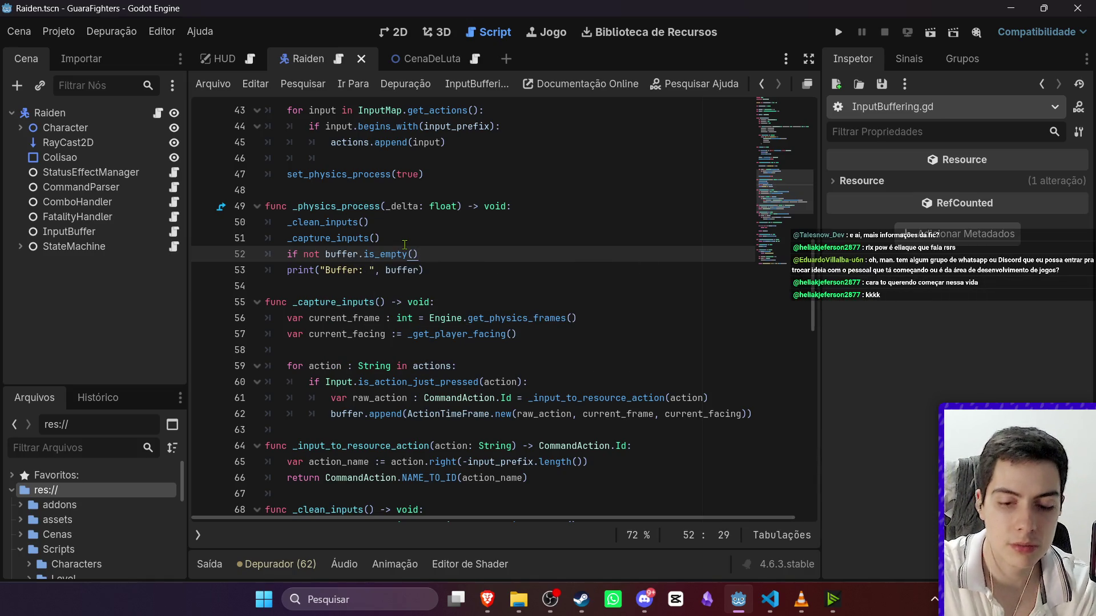
{"action": "type", "text": ":"}
{"action": "left_click", "coordinate": [378, 264]}
{"action": "key", "text": "Tab"}
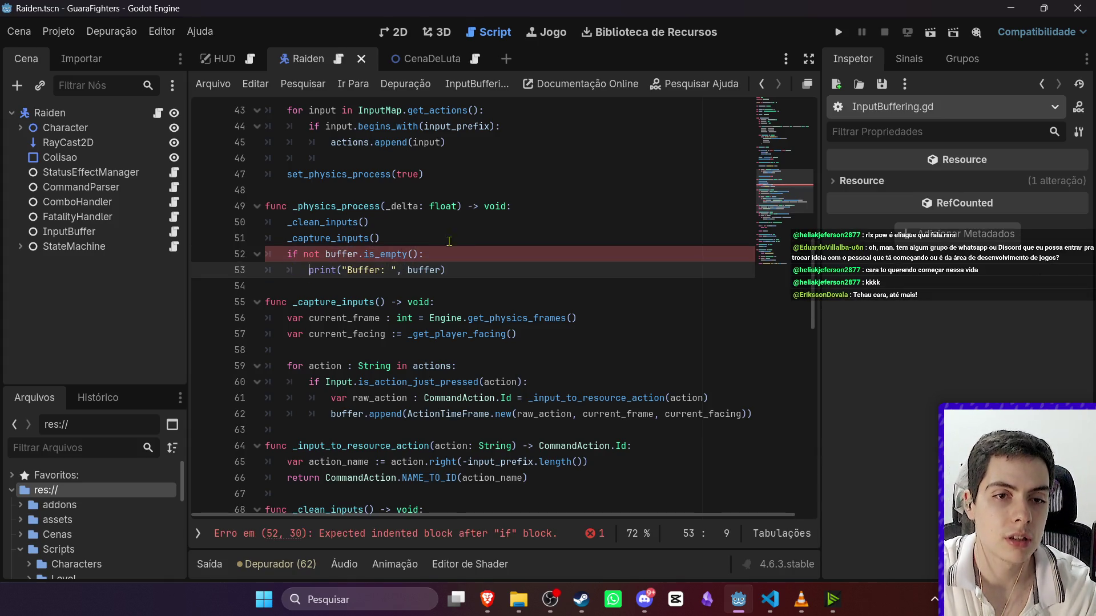
{"action": "key", "text": "ctrl+s"}
{"action": "left_click", "coordinate": [493, 231]}
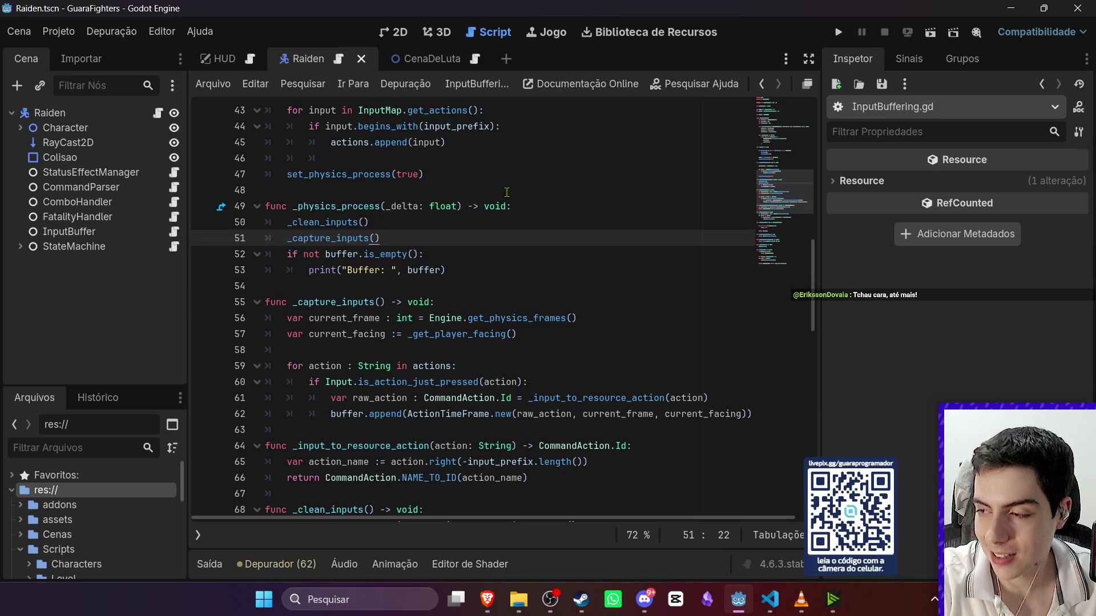
{"action": "left_click", "coordinate": [502, 223]}
{"action": "left_click", "coordinate": [498, 236]}
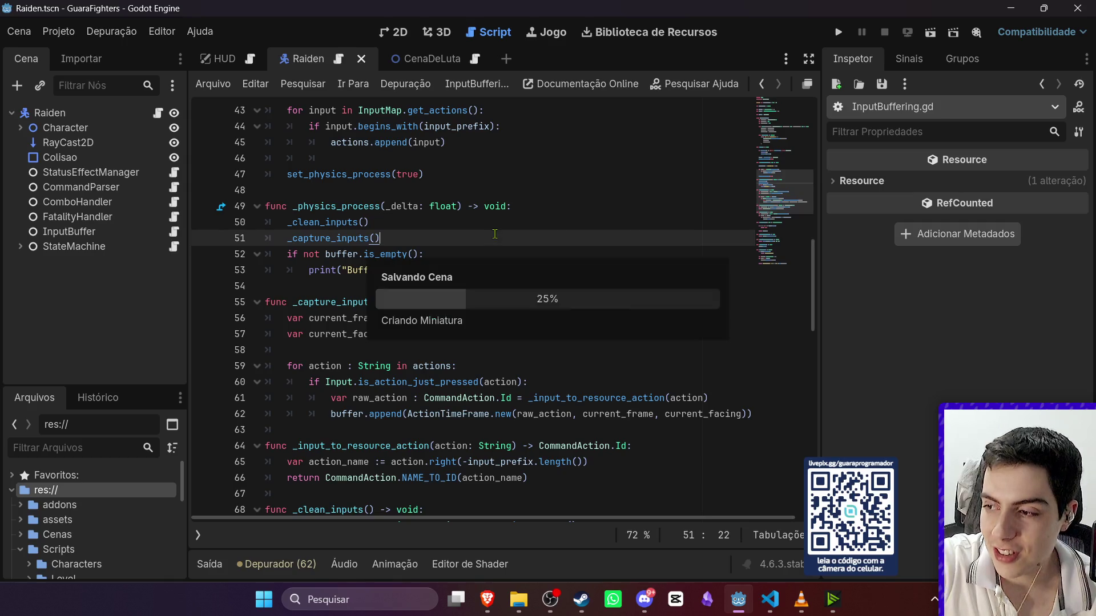
{"action": "left_click", "coordinate": [495, 252]}
{"action": "left_click", "coordinate": [489, 242]}
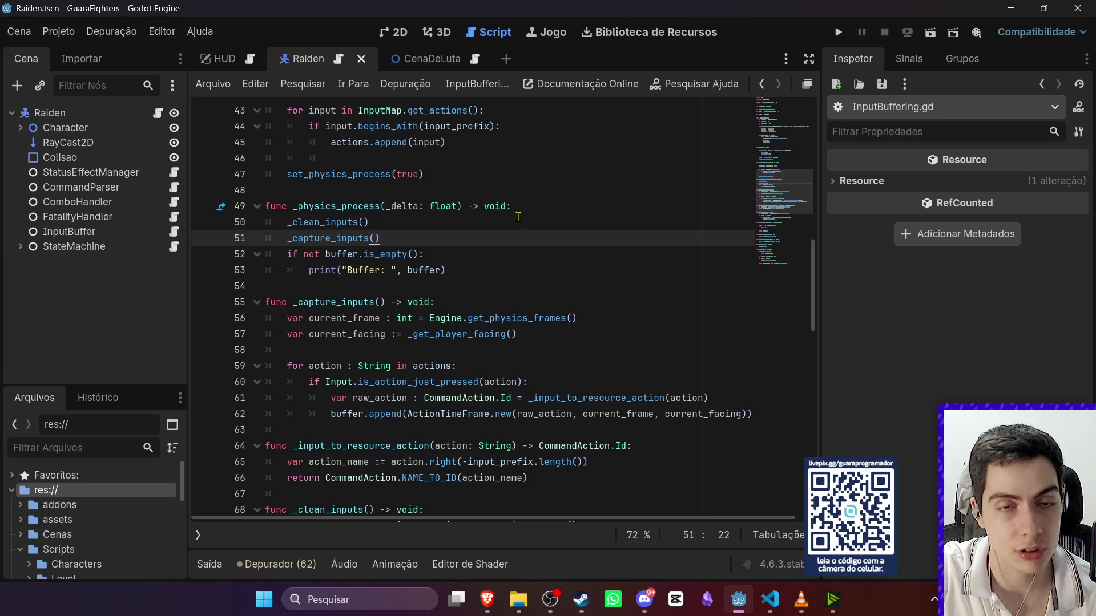
{"action": "left_click", "coordinate": [484, 251]}
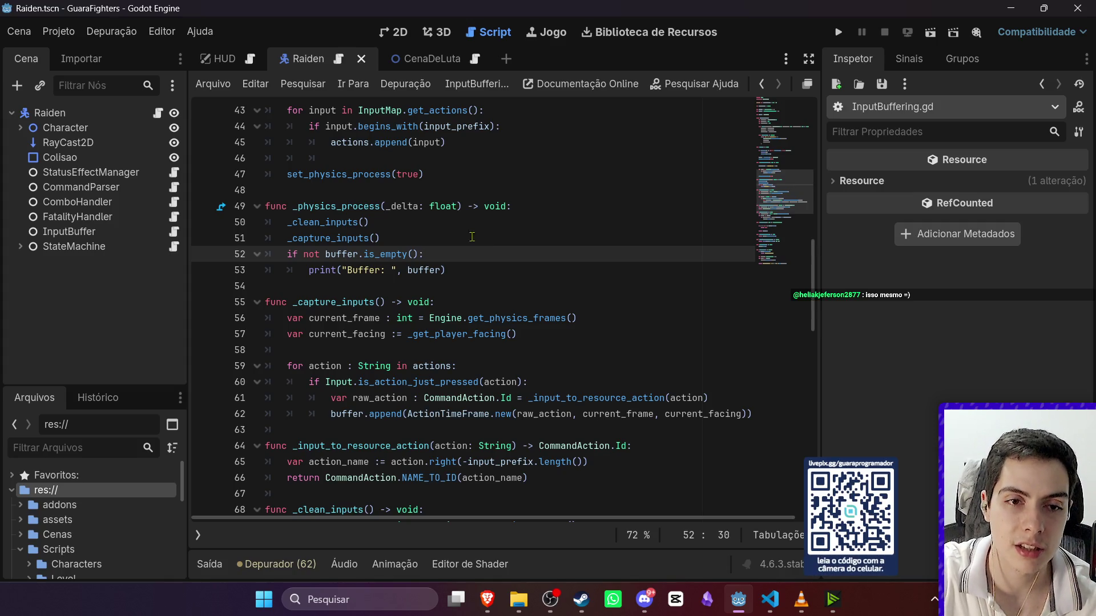
{"action": "left_click", "coordinate": [475, 238]}
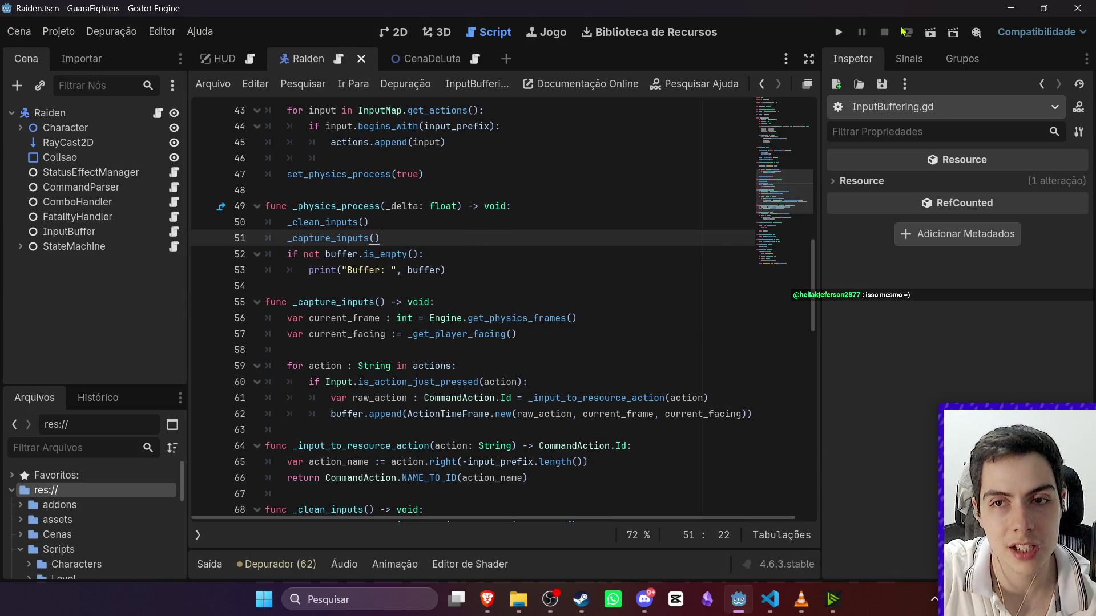
{"action": "left_click", "coordinate": [931, 33]}
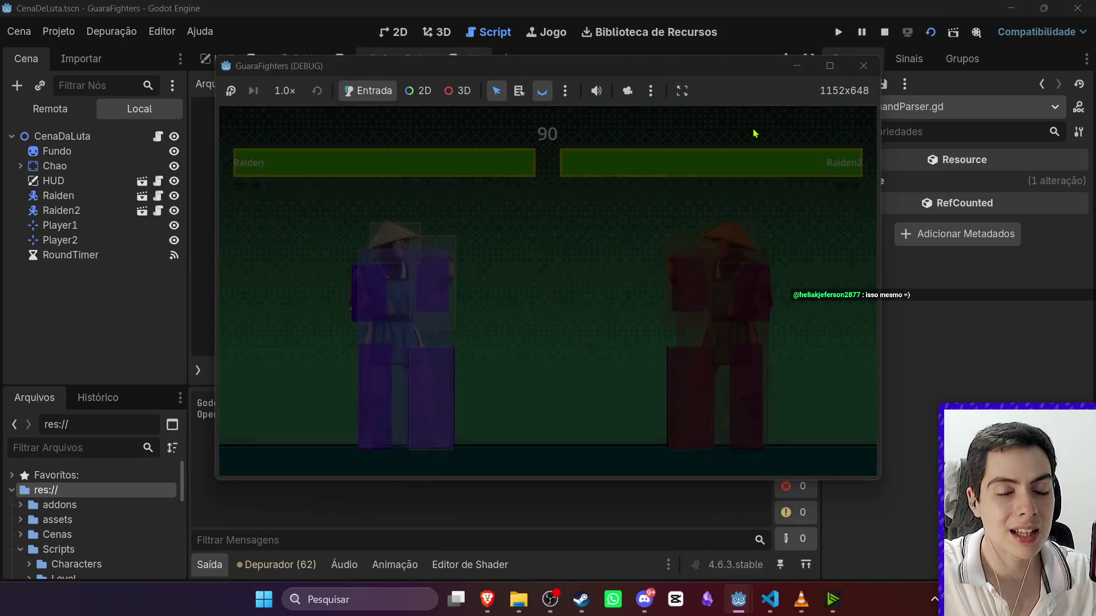
Test A and U inputs, relaunch, then test Right, Left and I high punch before closing the game.
{"action": "key", "text": "a"}
{"action": "key", "text": "u"}
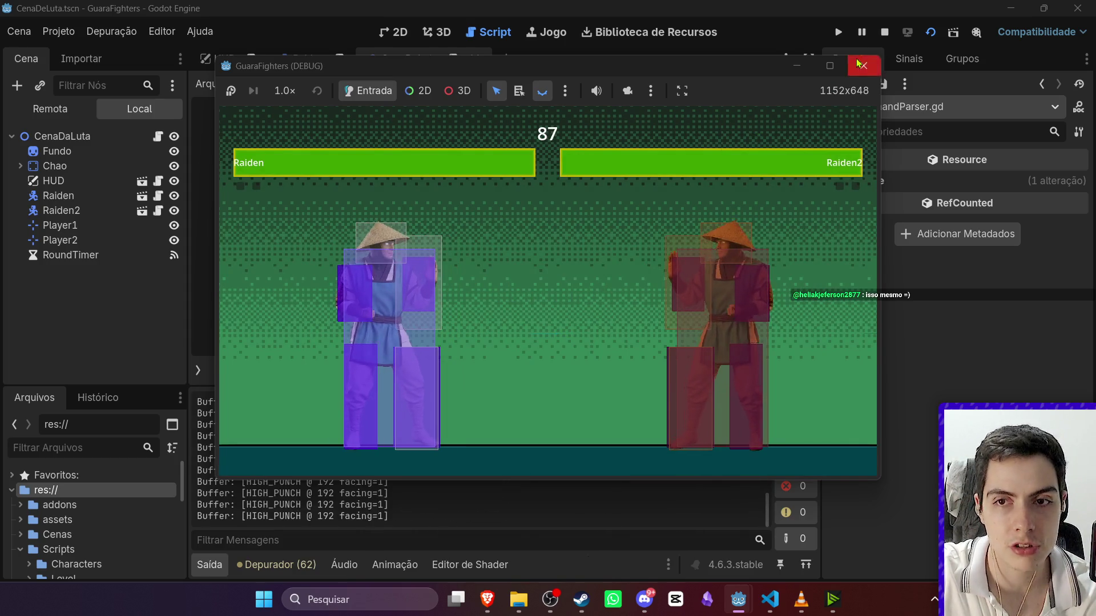
{"action": "left_click", "coordinate": [885, 33]}
{"action": "left_click", "coordinate": [932, 33]}
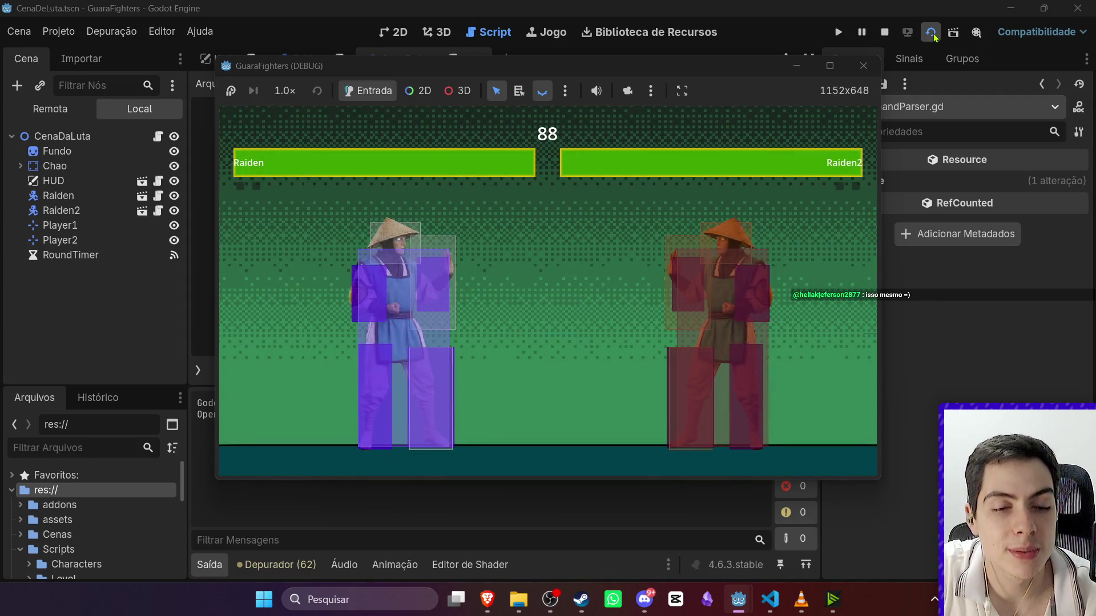
{"action": "key", "text": "Right"}
{"action": "key", "text": "Left"}
{"action": "key", "text": "Left"}
{"action": "key", "text": "Left"}
{"action": "key", "text": "i"}
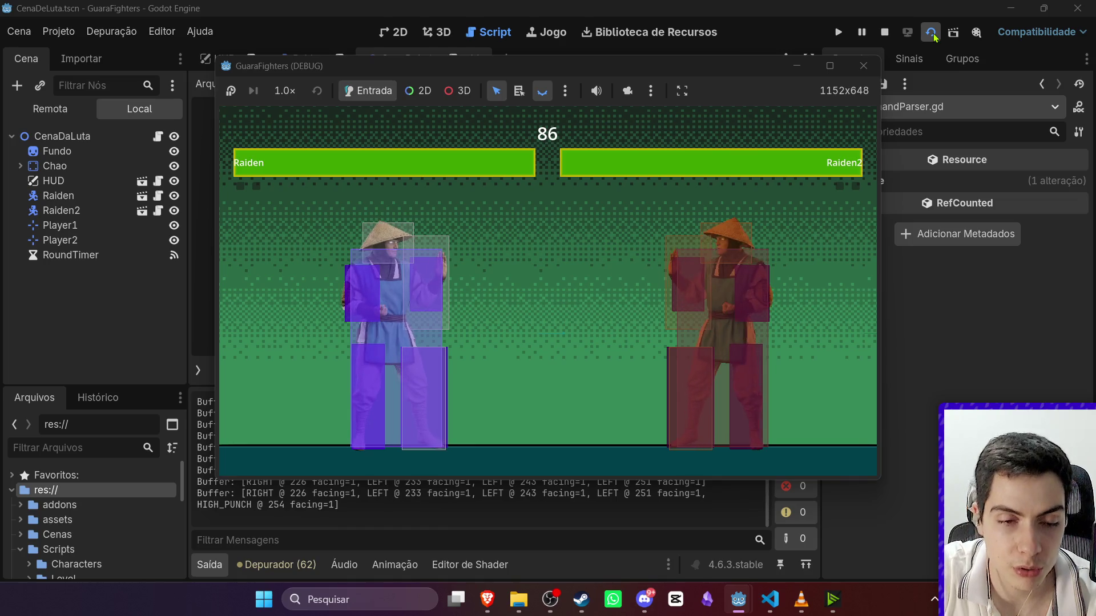
{"action": "left_click", "coordinate": [933, 35]}
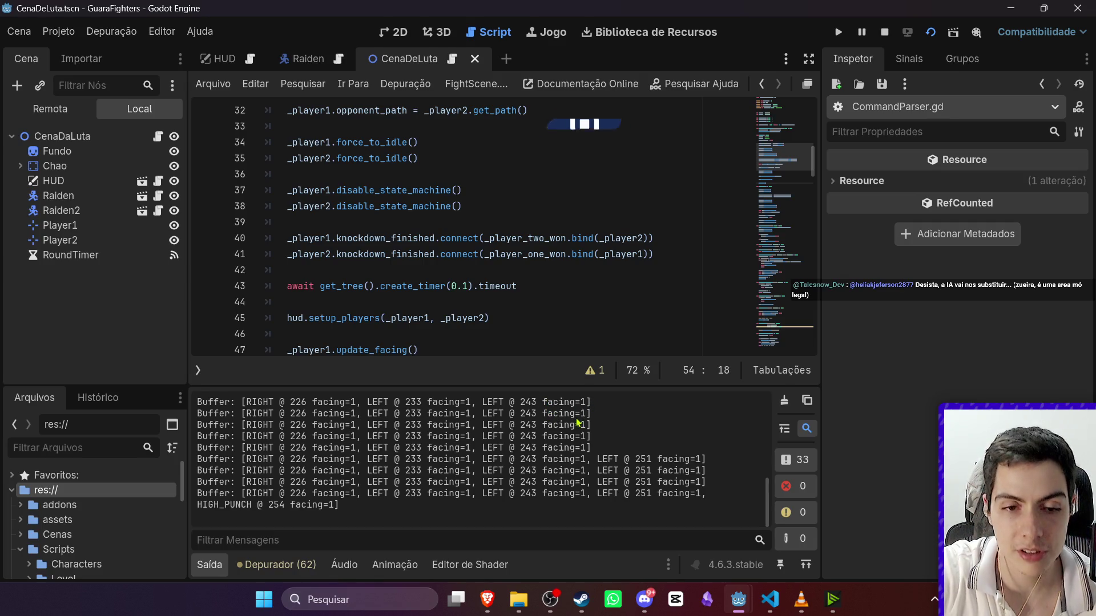
Switch to another application, back to Godot, then to the web browser.
{"action": "left_click", "coordinate": [551, 598]}
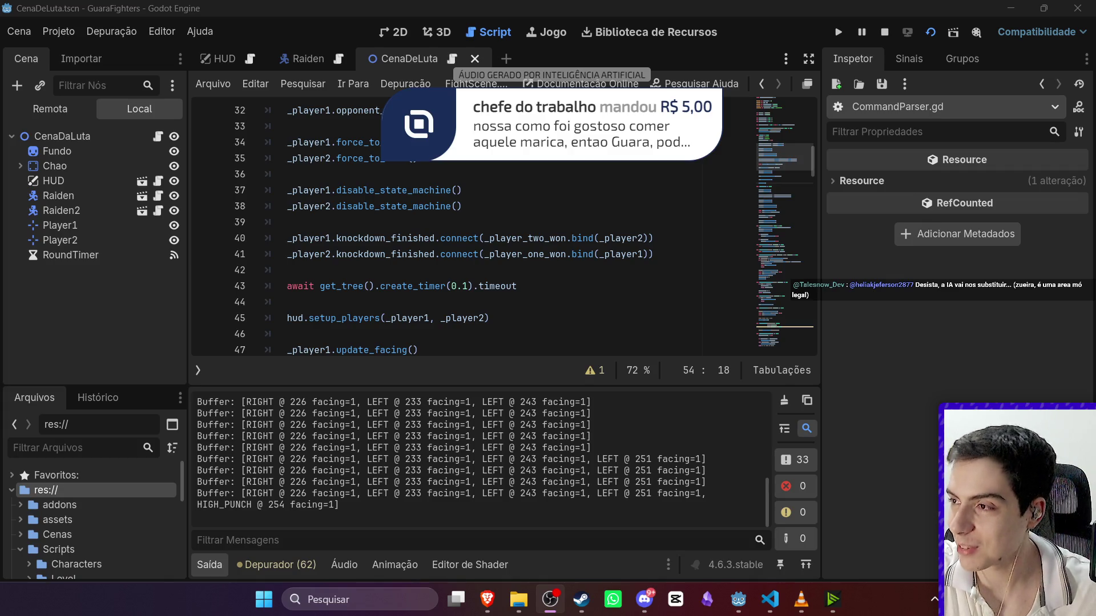
{"action": "key", "text": "alt+Tab"}
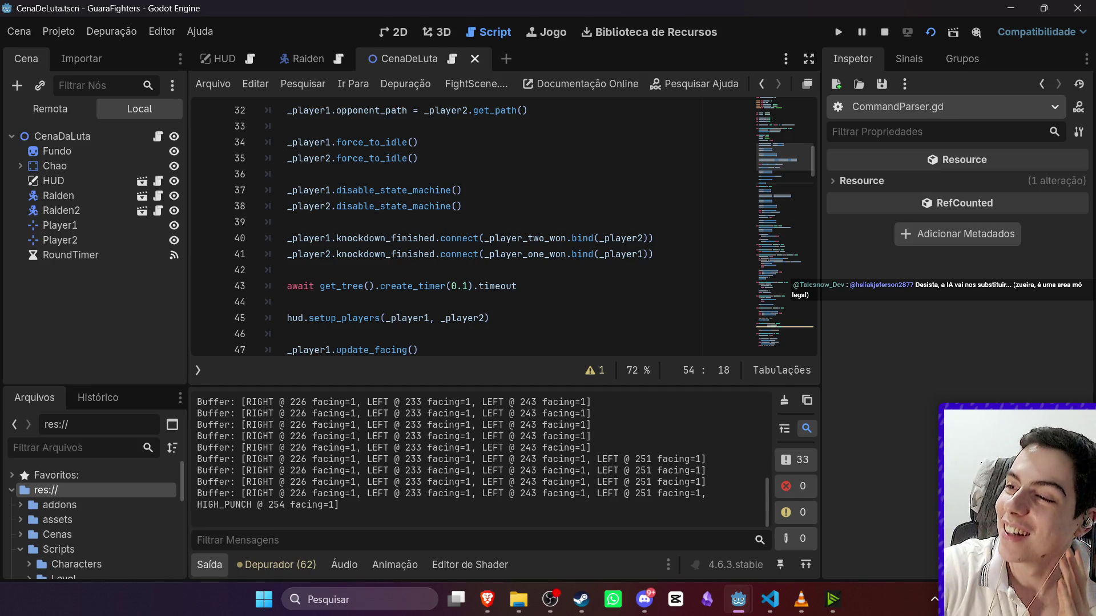
{"action": "key", "text": "alt+Tab"}
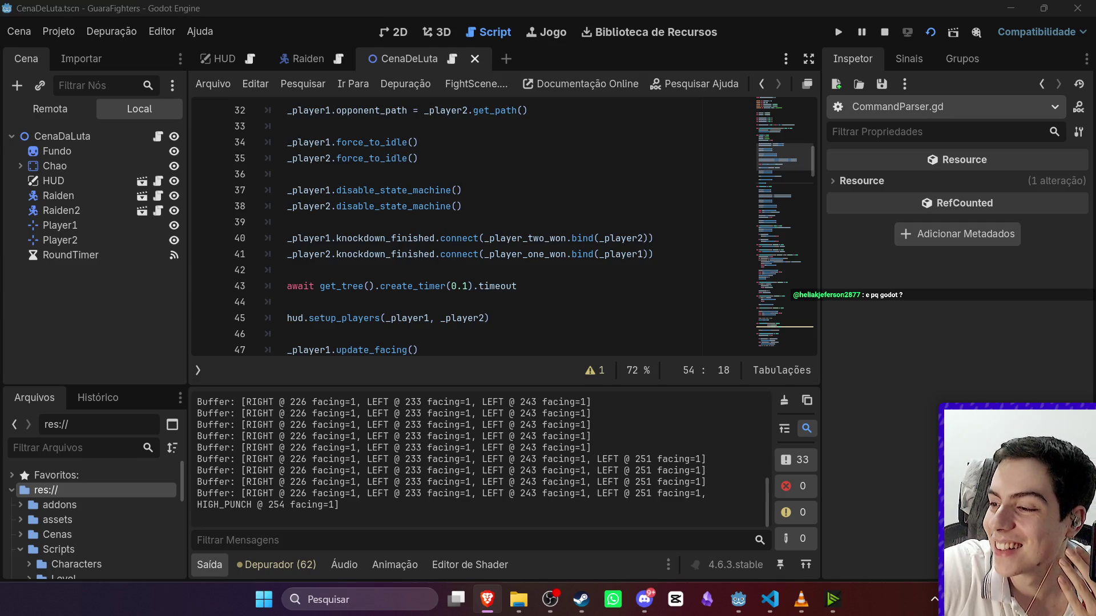
{"action": "mouse_move", "coordinate": [549, 596]}
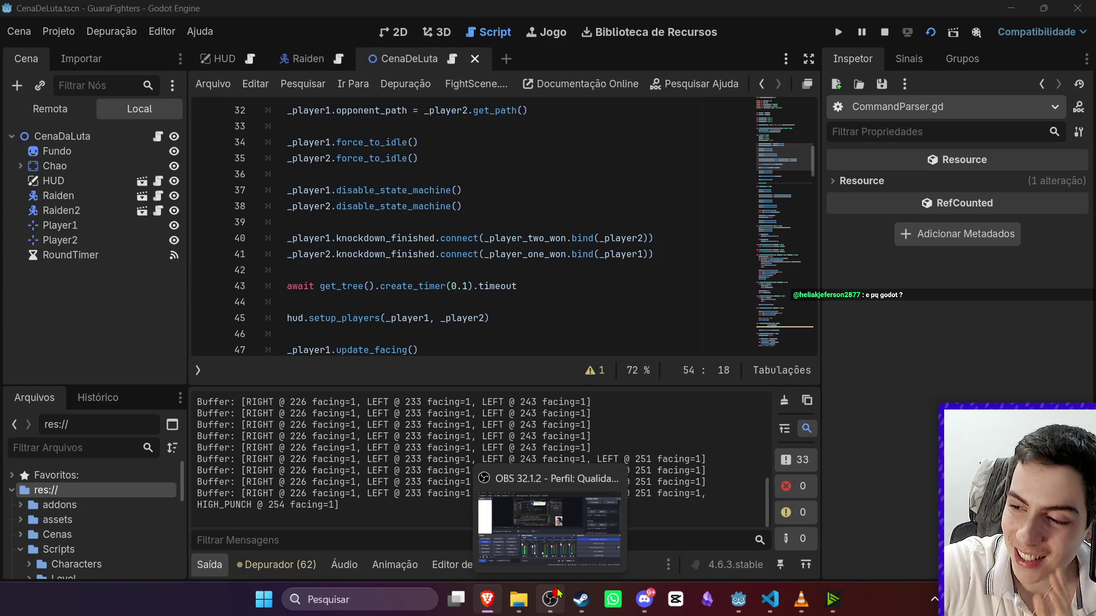
{"action": "left_click", "coordinate": [559, 604]}
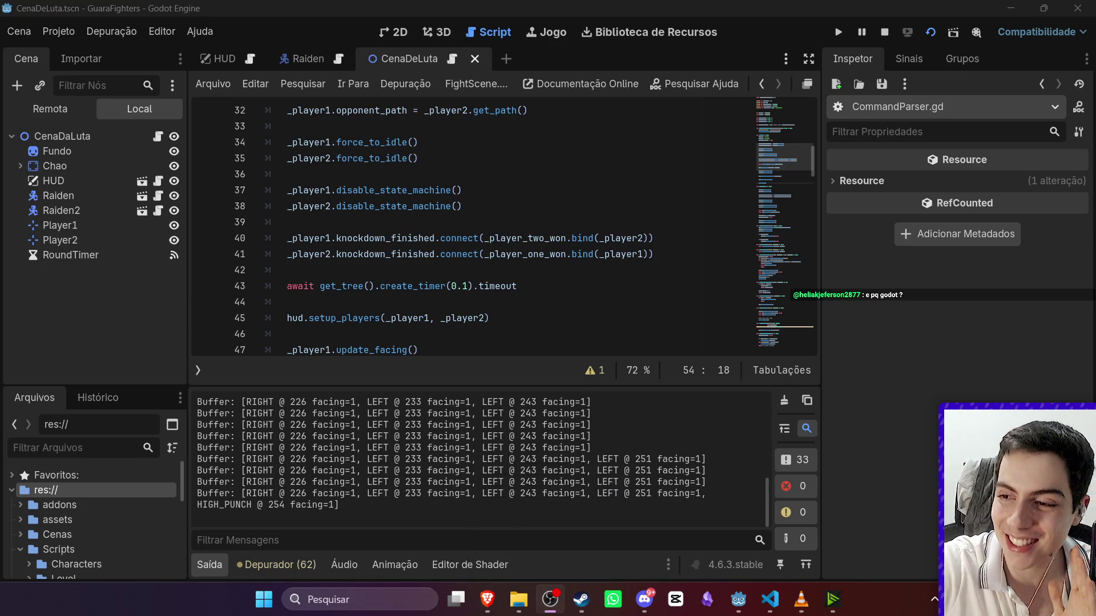
{"action": "key", "text": "alt+Tab"}
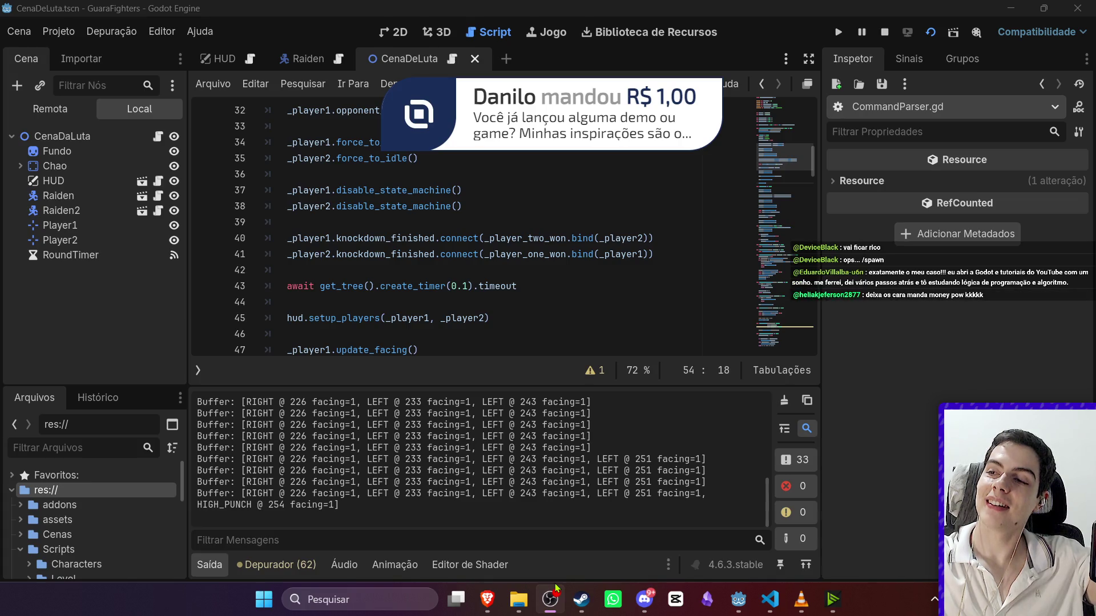
{"action": "mouse_move", "coordinate": [457, 599]}
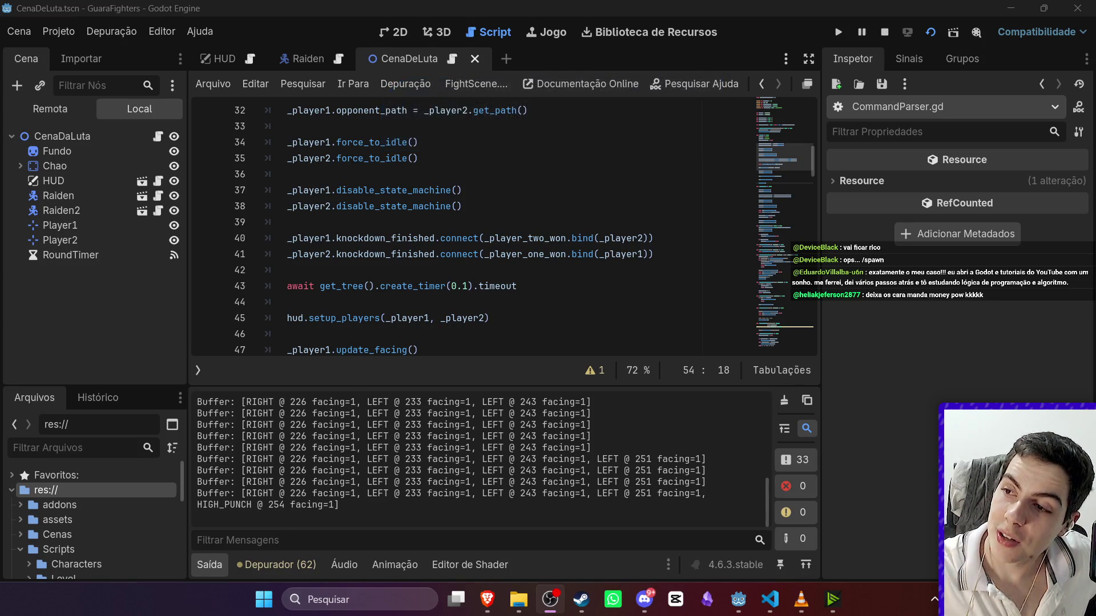
{"action": "key", "text": "alt+Tab"}
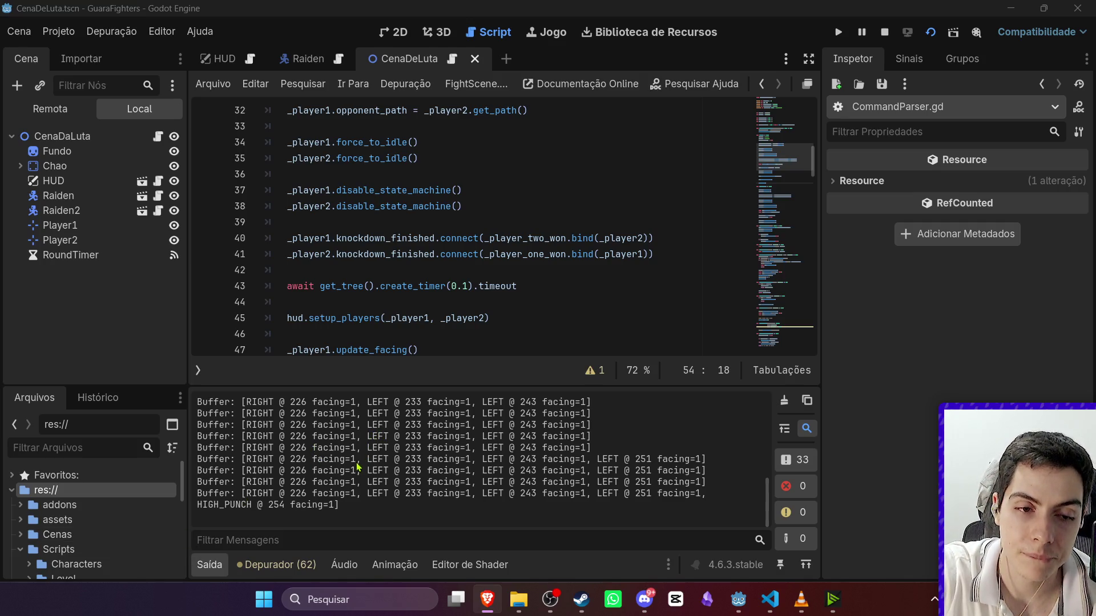
Hide the output log panel to enlarge the CenaDaLuta script view.
{"action": "left_click", "coordinate": [216, 565]}
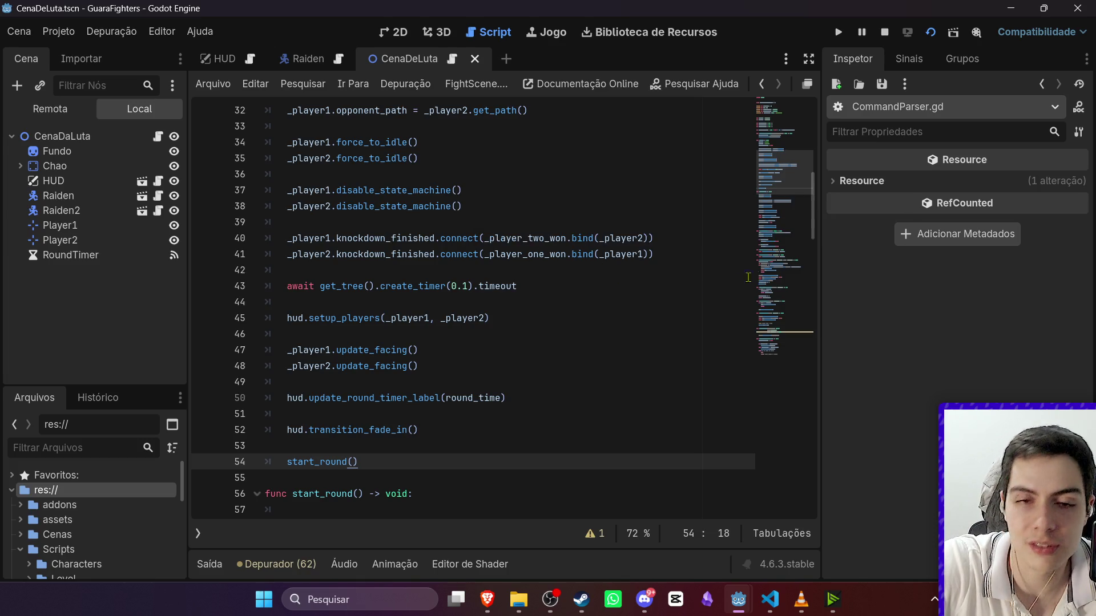
Scroll the CenaDaLuta script to its _ready setup and put the caret on blank line 36.
{"action": "scroll", "coordinate": [608, 289], "scroll_direction": "up", "scroll_amount": 9}
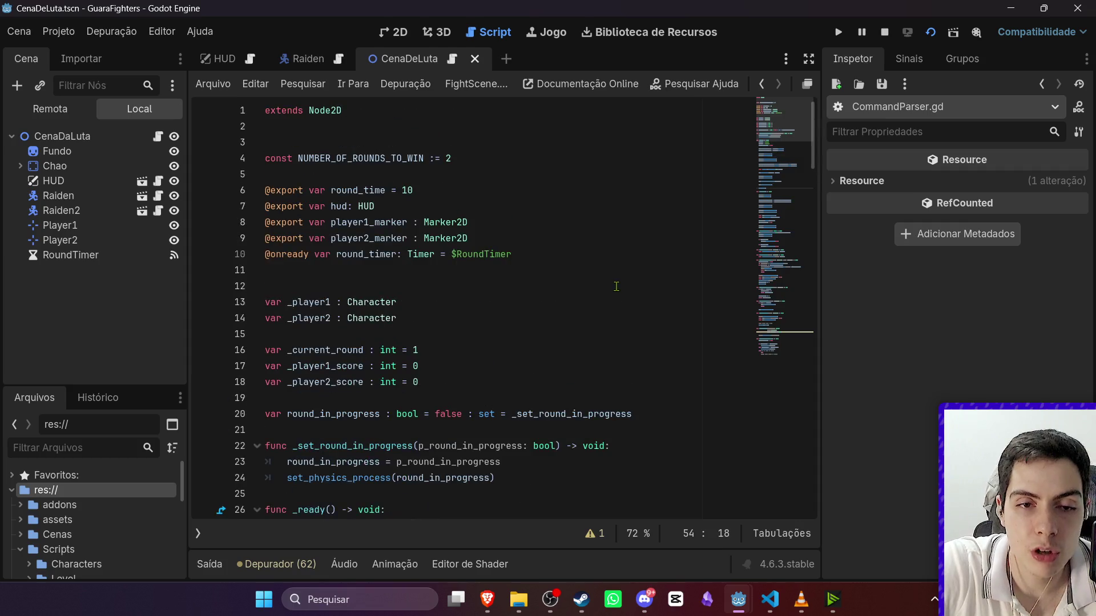
{"action": "scroll", "coordinate": [618, 287], "scroll_direction": "down", "scroll_amount": 8}
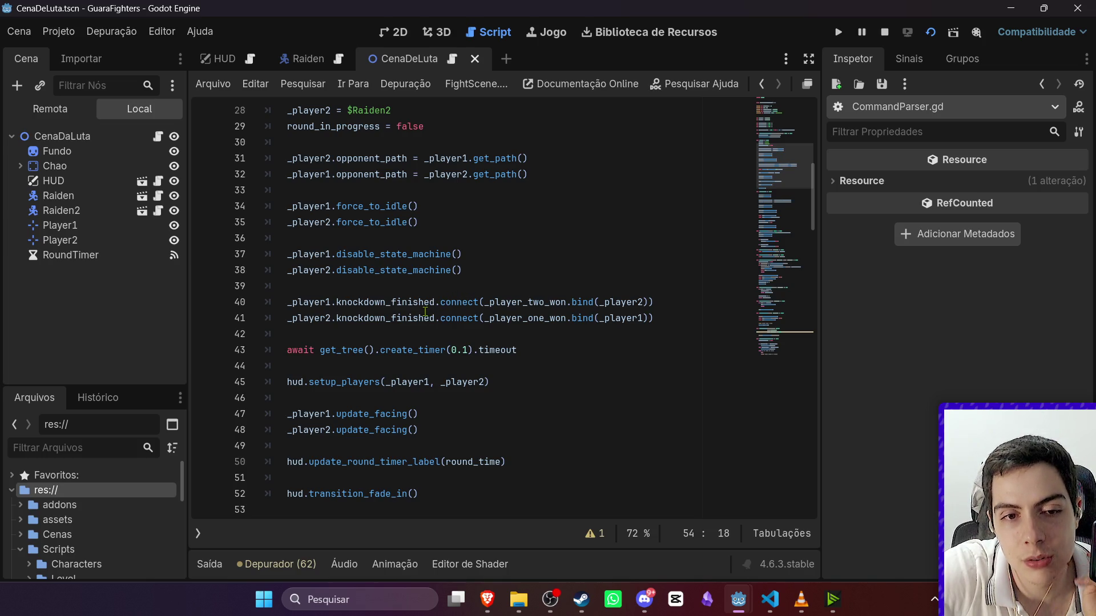
{"action": "mouse_move", "coordinate": [425, 311]}
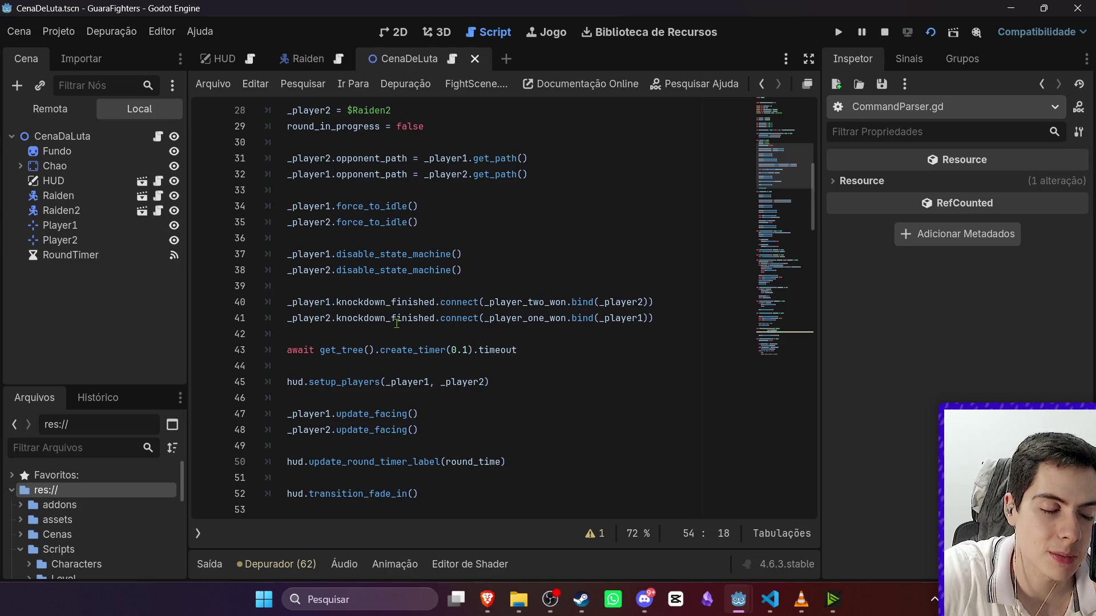
{"action": "mouse_move", "coordinate": [397, 324]}
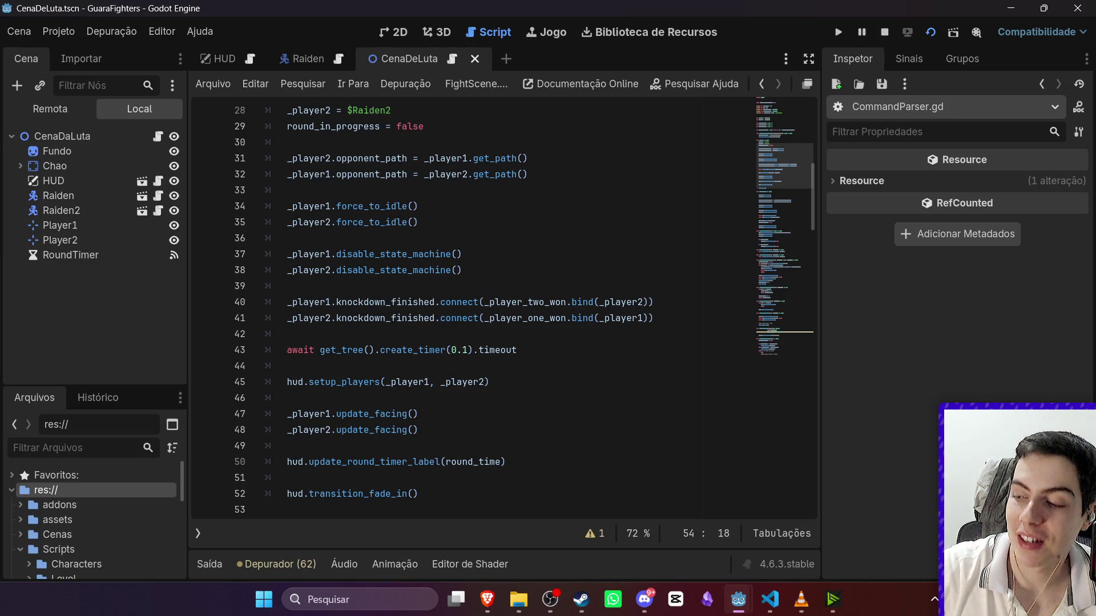
{"action": "left_click", "coordinate": [415, 243]}
{"action": "scroll", "coordinate": [500, 126], "scroll_direction": "up", "scroll_amount": 5}
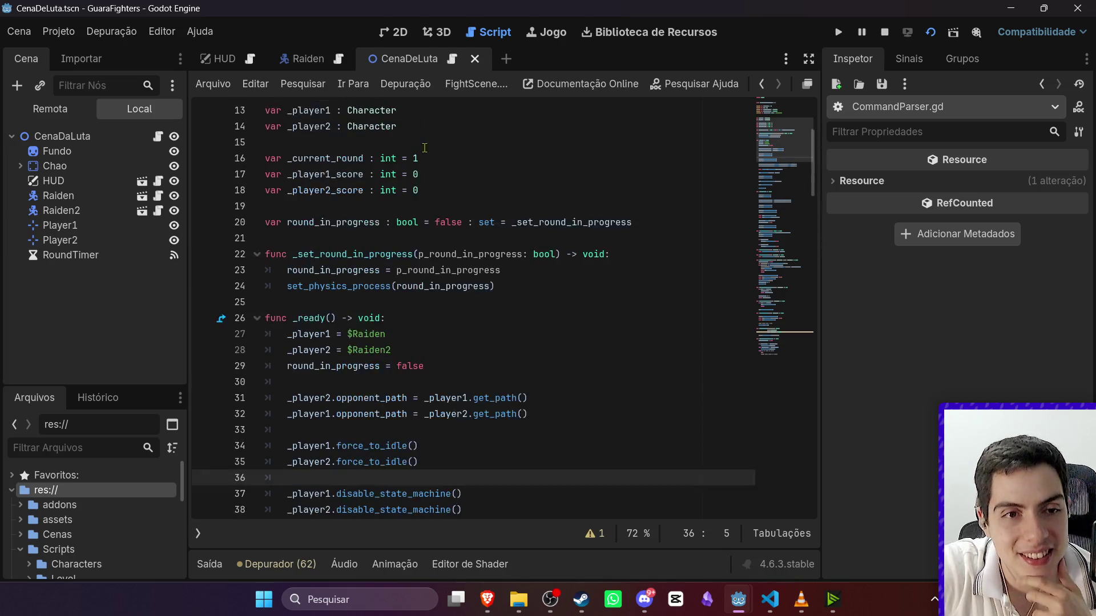
Switch to the Raiden scene and open the CommandParser.gd script.
{"action": "left_click", "coordinate": [306, 62]}
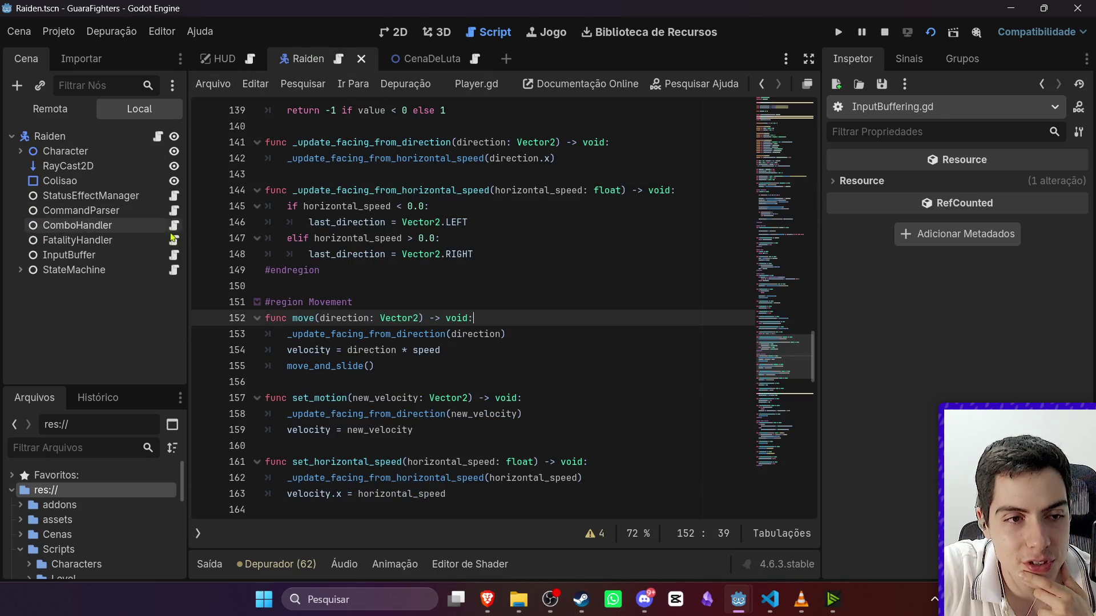
{"action": "left_click", "coordinate": [174, 210]}
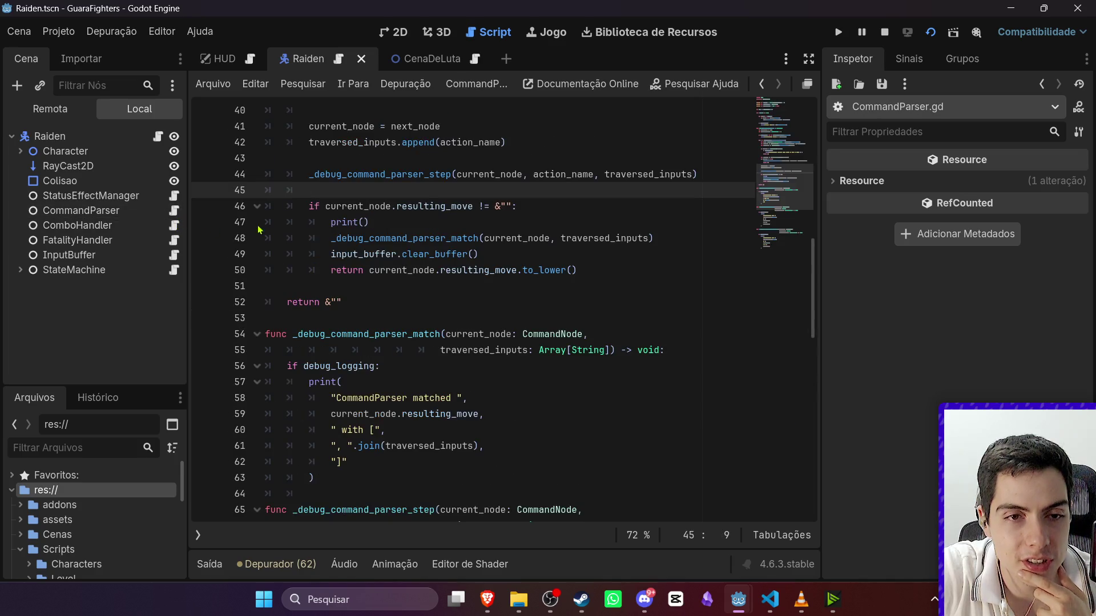
{"action": "scroll", "coordinate": [382, 239], "scroll_direction": "up", "scroll_amount": 6}
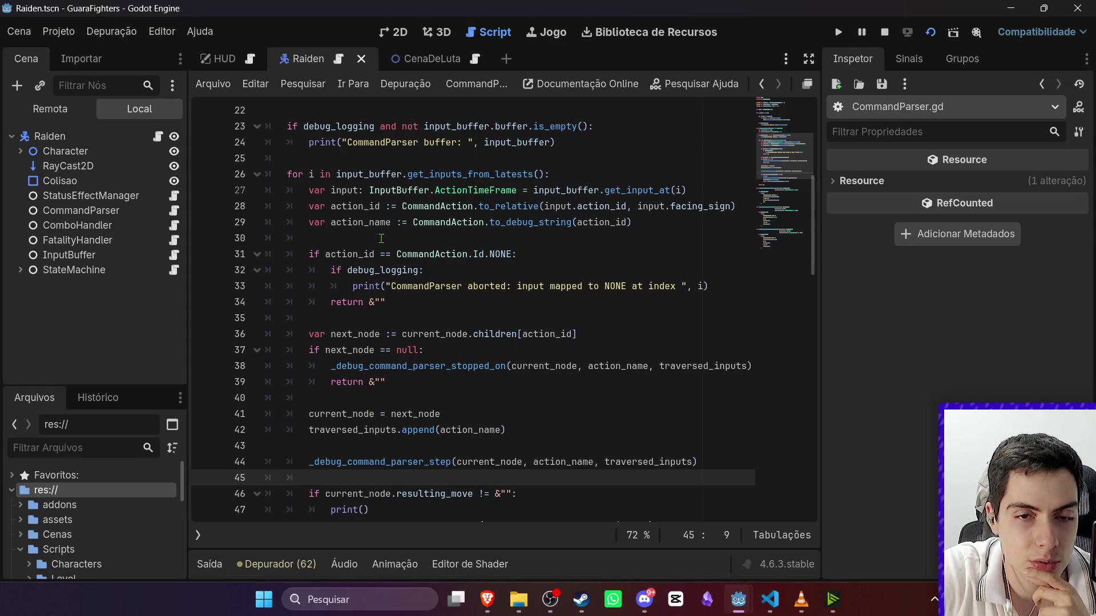
{"action": "scroll", "coordinate": [381, 239], "scroll_direction": "down", "scroll_amount": 4}
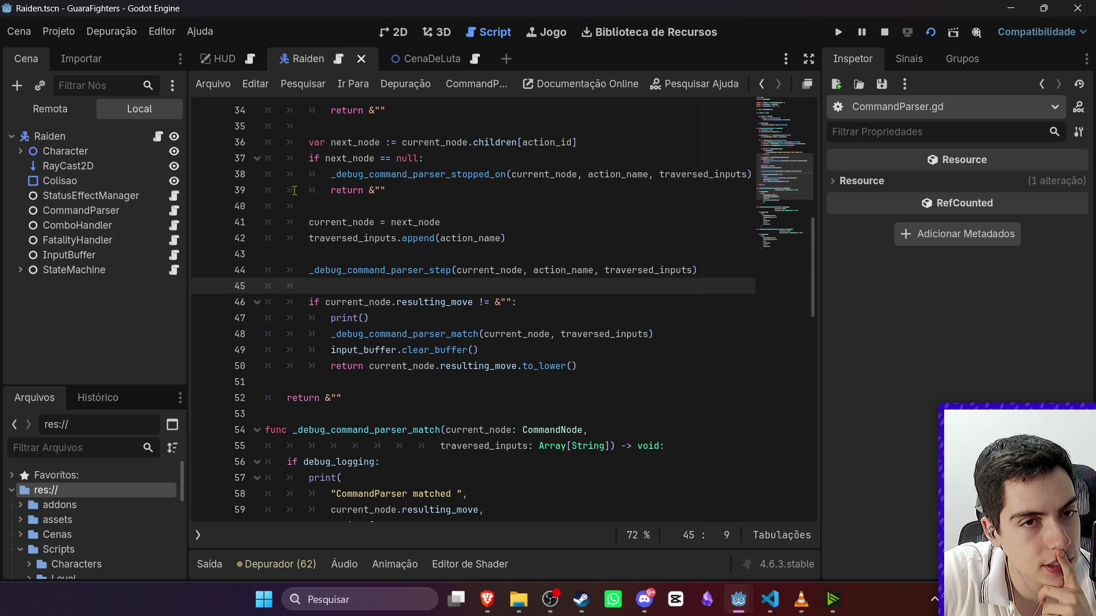
Show the output log and select the last printed buffer entry to inspect it.
{"action": "left_click", "coordinate": [210, 564]}
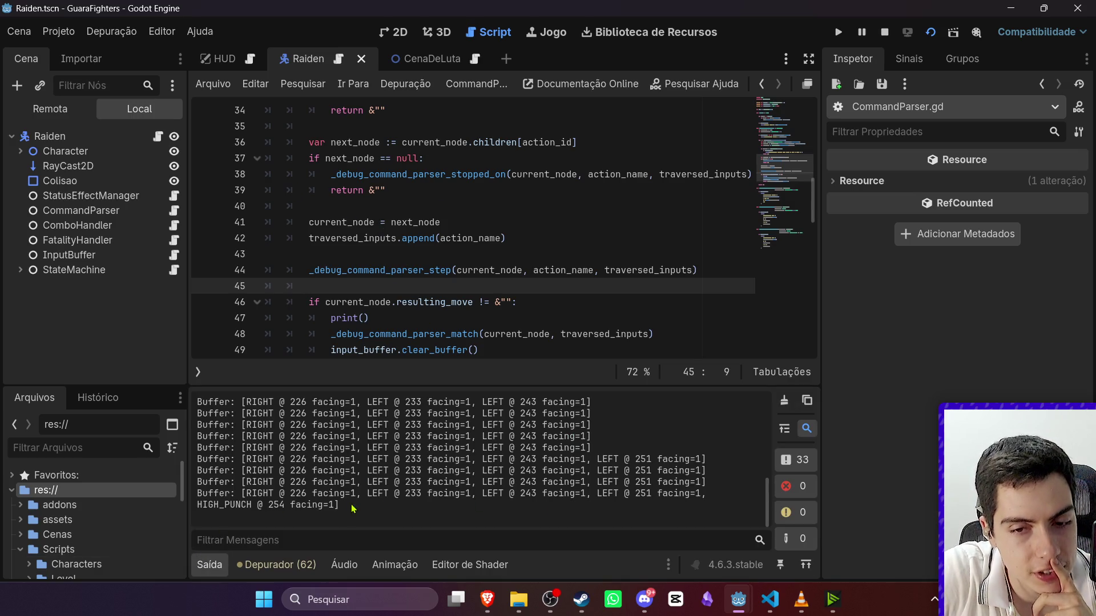
{"action": "left_click_drag", "start_coordinate": [357, 498], "coordinate": [242, 490]}
{"action": "mouse_move", "coordinate": [372, 496]}
{"action": "left_mouse_down"}
{"action": "mouse_move", "coordinate": [380, 504]}
{"action": "mouse_move", "coordinate": [291, 485]}
{"action": "mouse_move", "coordinate": [354, 501]}
{"action": "mouse_move", "coordinate": [172, 494]}
{"action": "left_mouse_up"}
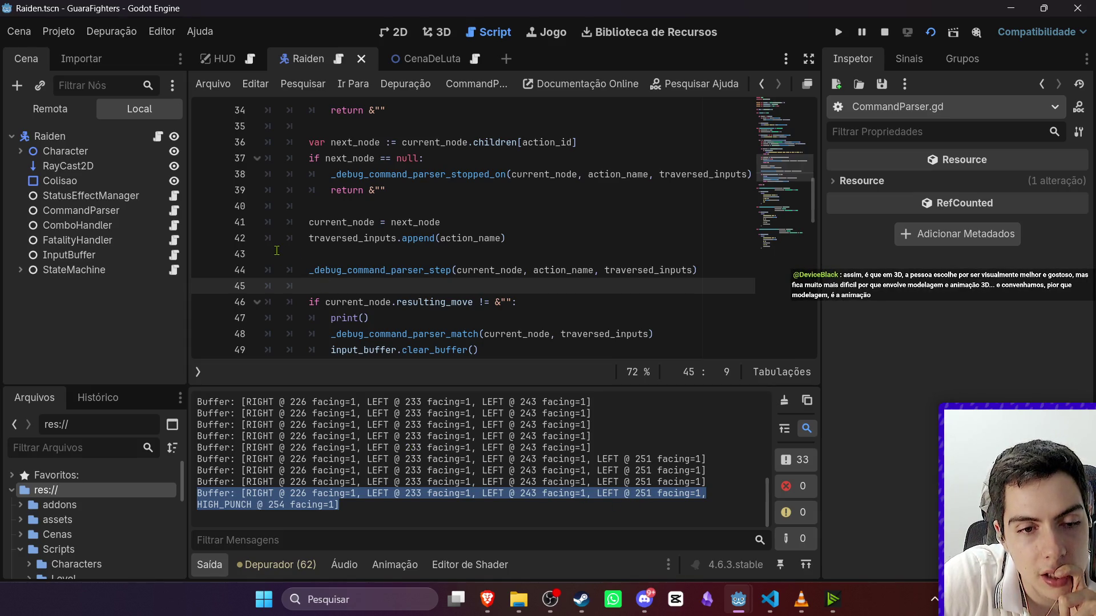
{"action": "mouse_move", "coordinate": [337, 277]}
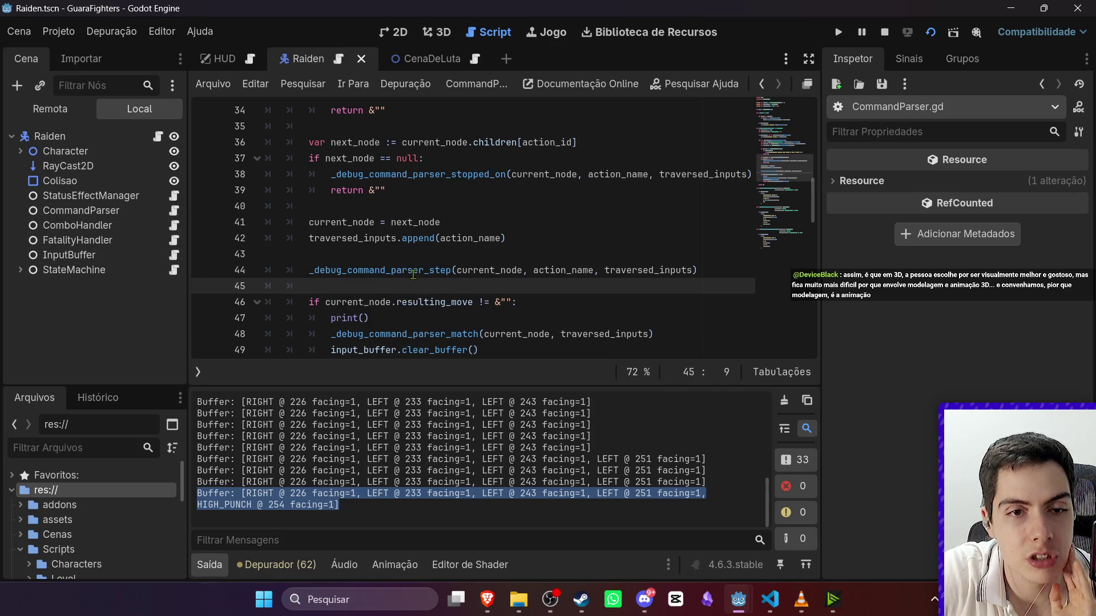
{"action": "scroll", "coordinate": [437, 293], "scroll_direction": "up", "scroll_amount": 5}
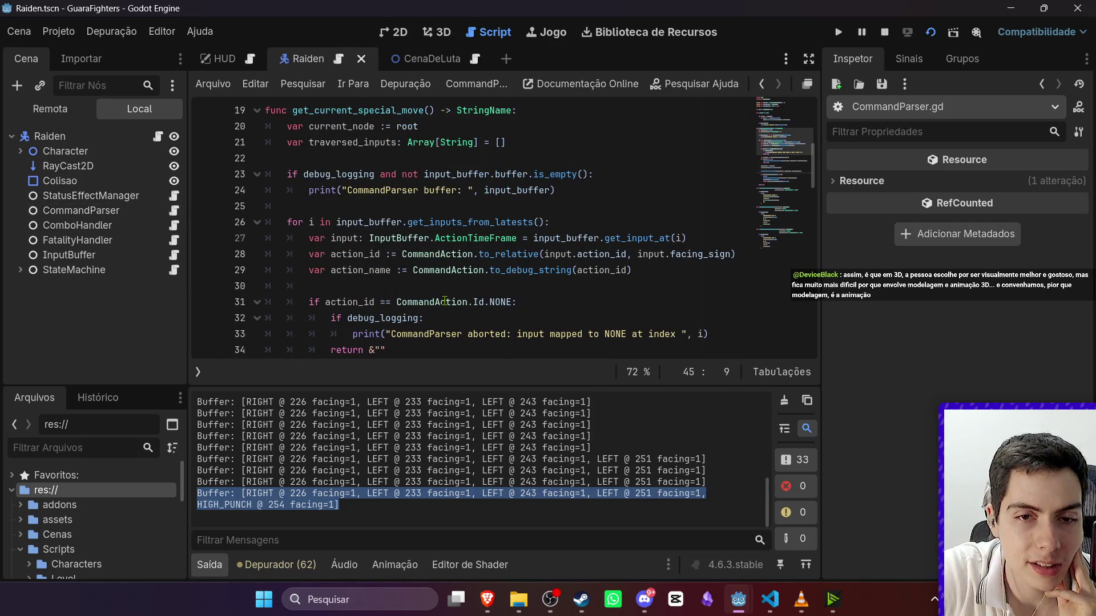
{"action": "mouse_move", "coordinate": [444, 301]}
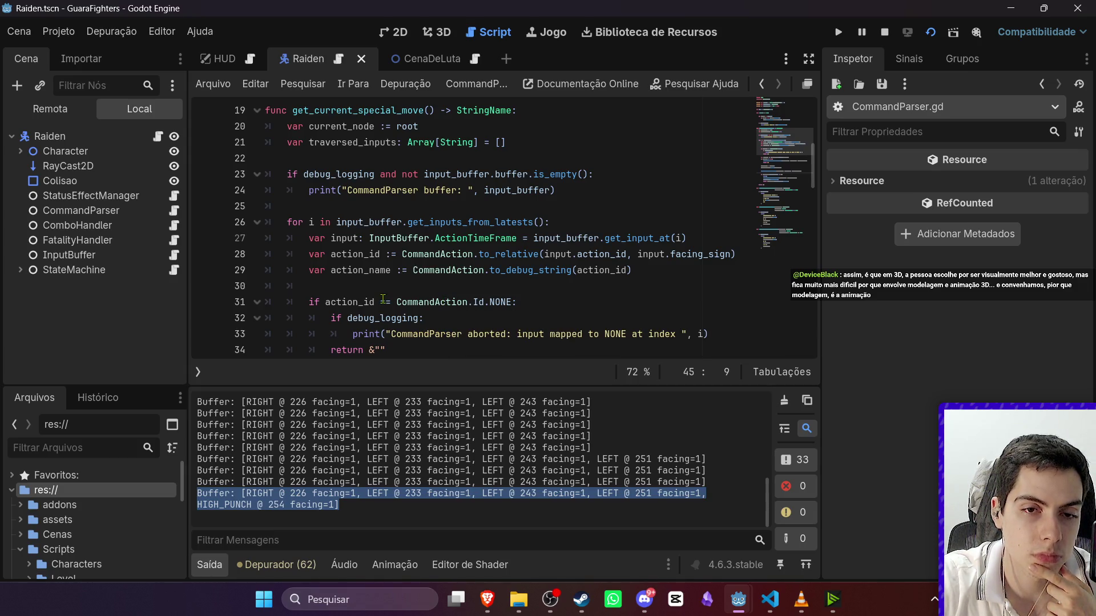
{"action": "scroll", "coordinate": [383, 299], "scroll_direction": "down", "scroll_amount": 2}
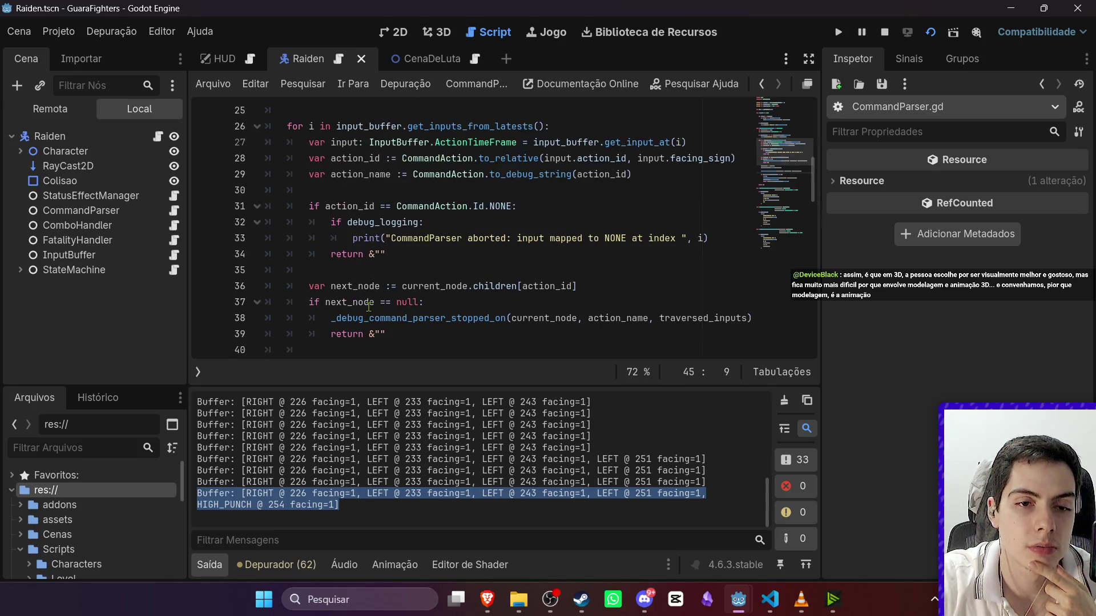
{"action": "scroll", "coordinate": [384, 296], "scroll_direction": "down", "scroll_amount": 4}
{"action": "scroll", "coordinate": [405, 266], "scroll_direction": "up", "scroll_amount": 4}
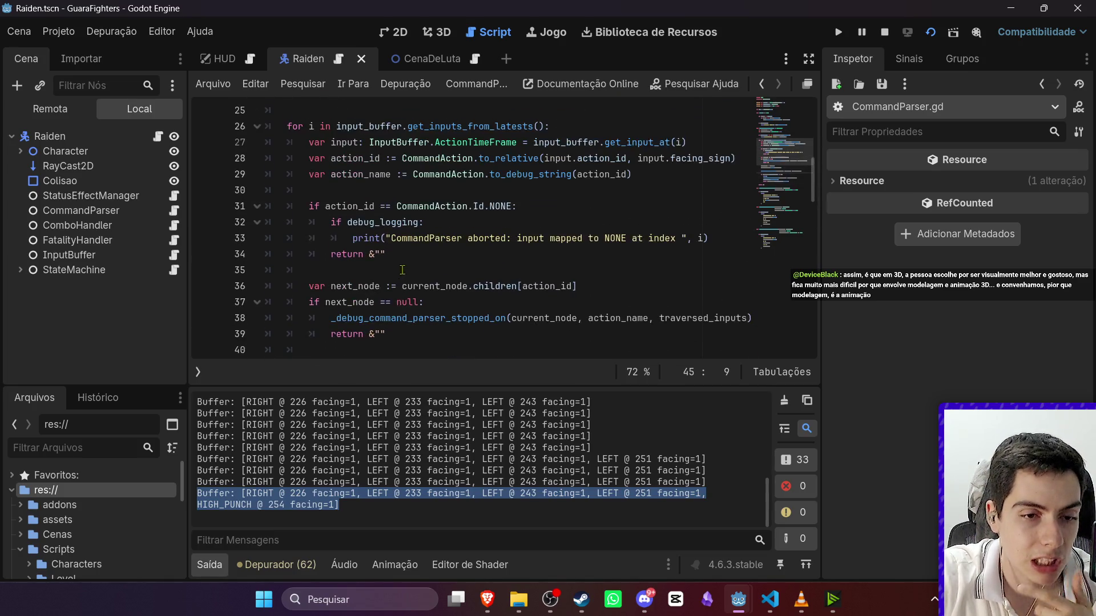
Clear the output log and place the caret on blank line 30.
{"action": "left_click", "coordinate": [784, 400]}
{"action": "scroll", "coordinate": [455, 240], "scroll_direction": "up", "scroll_amount": 3}
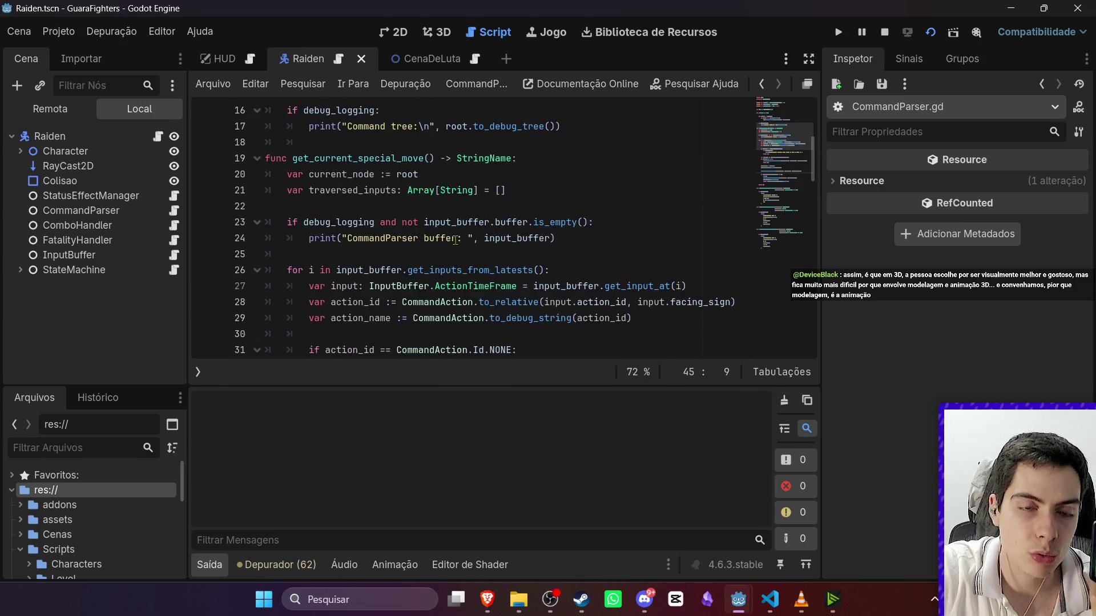
{"action": "scroll", "coordinate": [456, 280], "scroll_direction": "down", "scroll_amount": 1}
{"action": "left_click", "coordinate": [445, 285]}
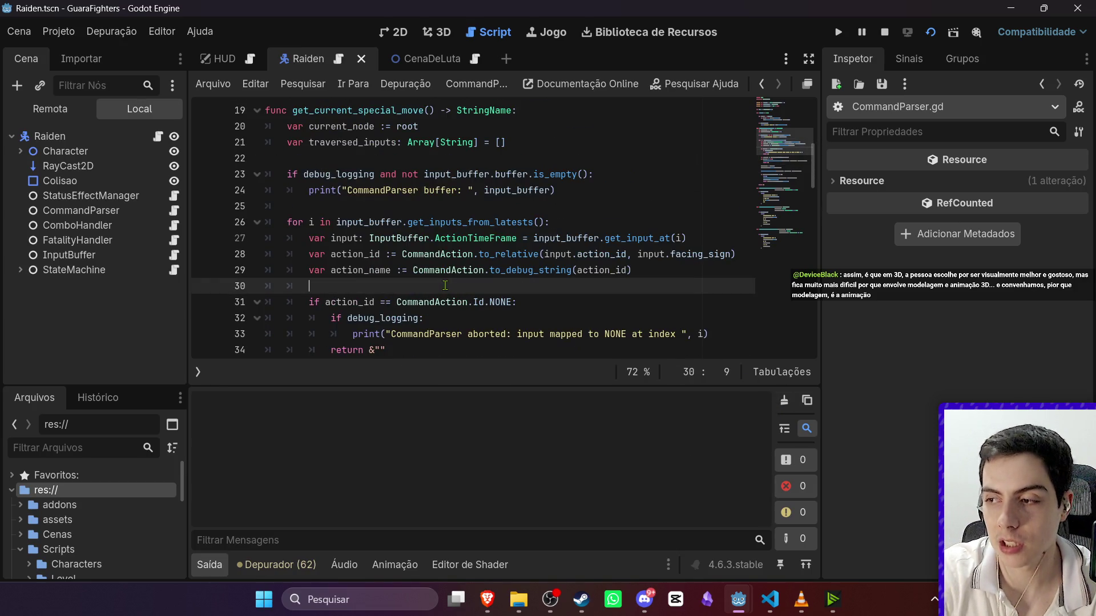
Add 'if action_id == CommandAction.Id.HIGH_PUNCH:' with an indented print() after line 30.
{"action": "key", "text": "Return"}
{"action": "key", "text": "Return"}
{"action": "key", "text": "Up"}
{"action": "key", "text": "BackSpace"}
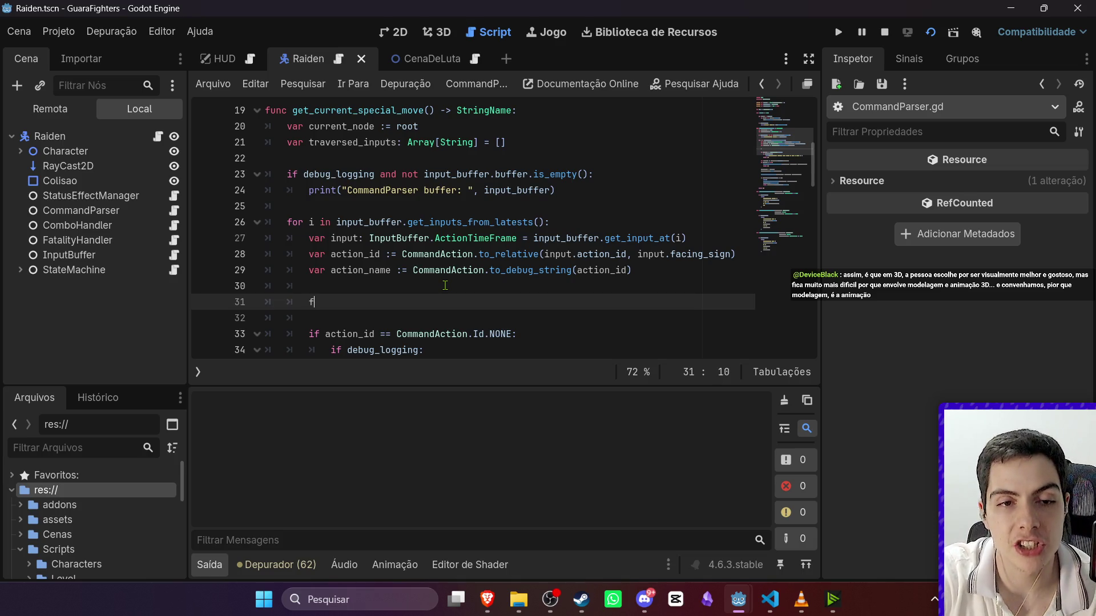
{"action": "key", "text": "Tab"}
{"action": "type", "text": "o"}
{"action": "key", "text": "BackSpace"}
{"action": "key", "text": "BackSpace"}
{"action": "type", "text": "if actio"}
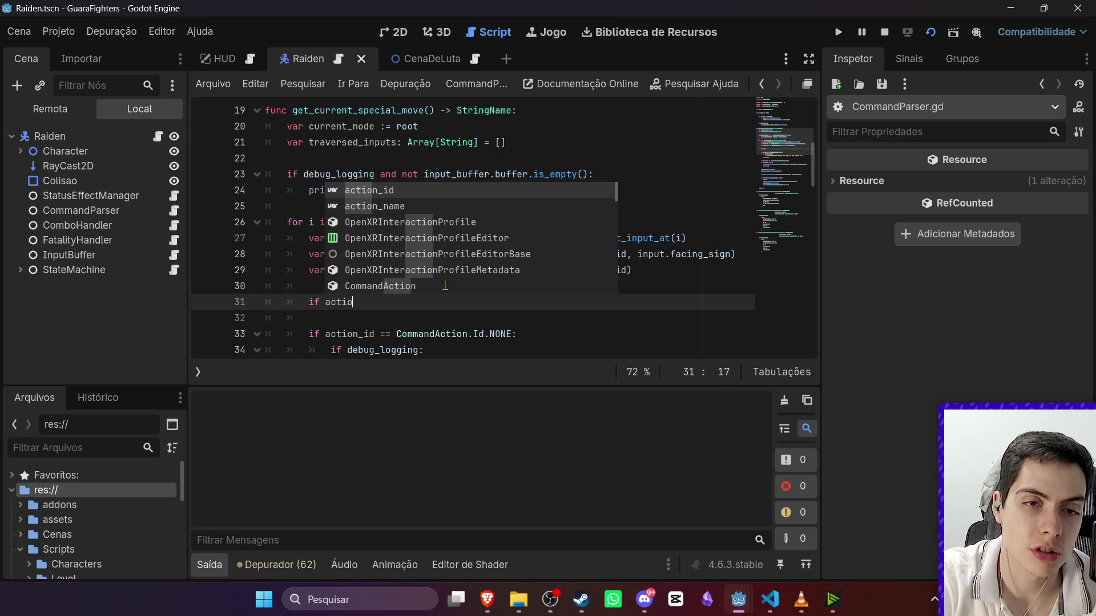
{"action": "key", "text": "Return"}
{"action": "type", "text": "== Comma"}
{"action": "key", "text": "Return"}
{"action": "type", "text": "."}
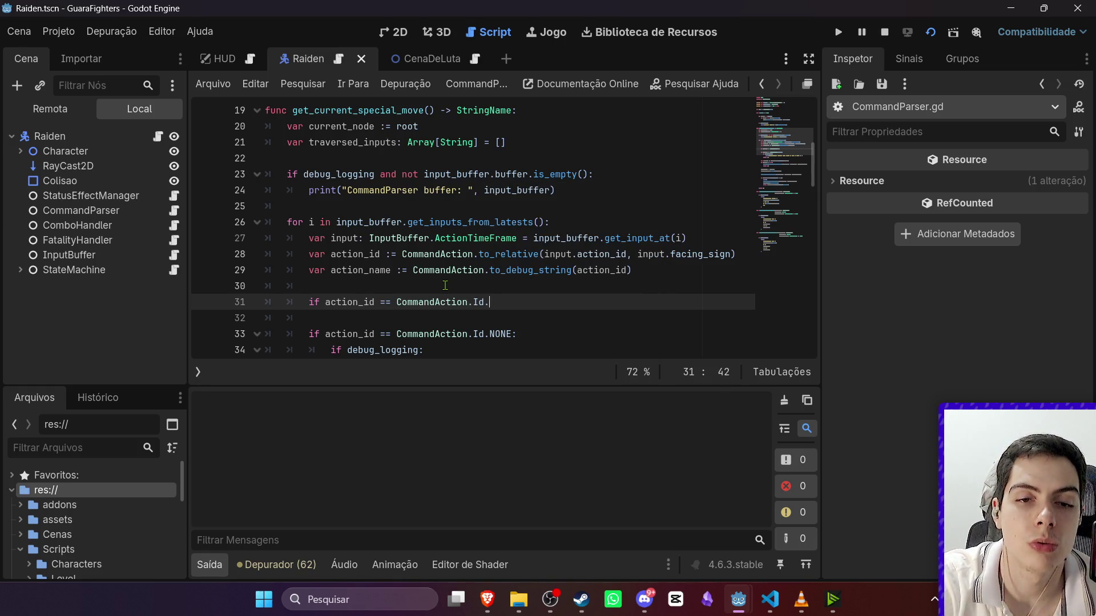
{"action": "type", "text": "Id;hi"}
{"action": "key", "text": "Return"}
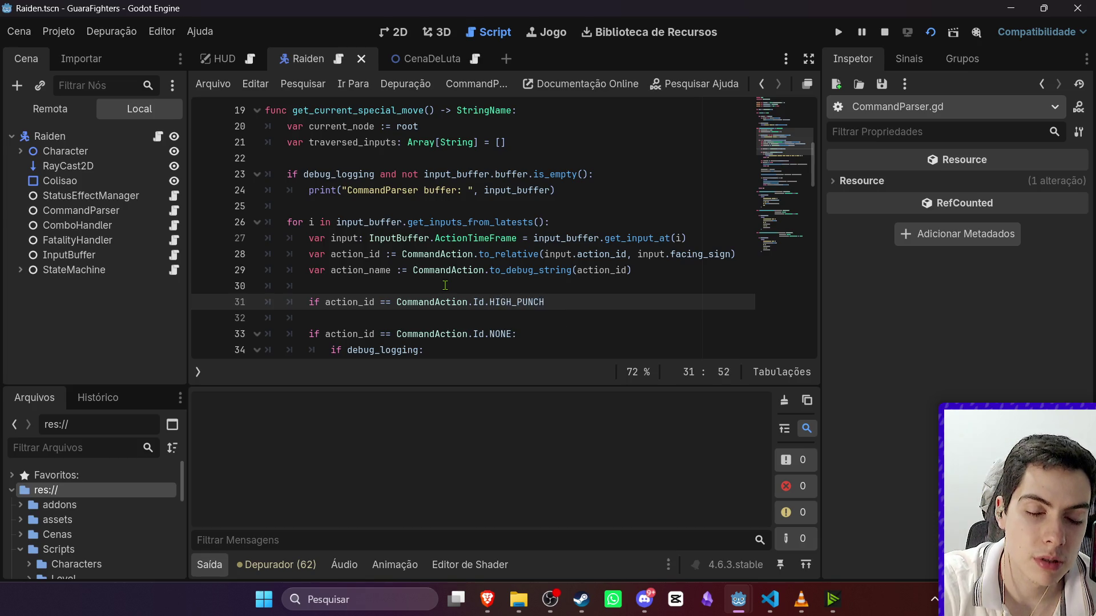
{"action": "type", "text": ":"}
{"action": "key", "text": "Return"}
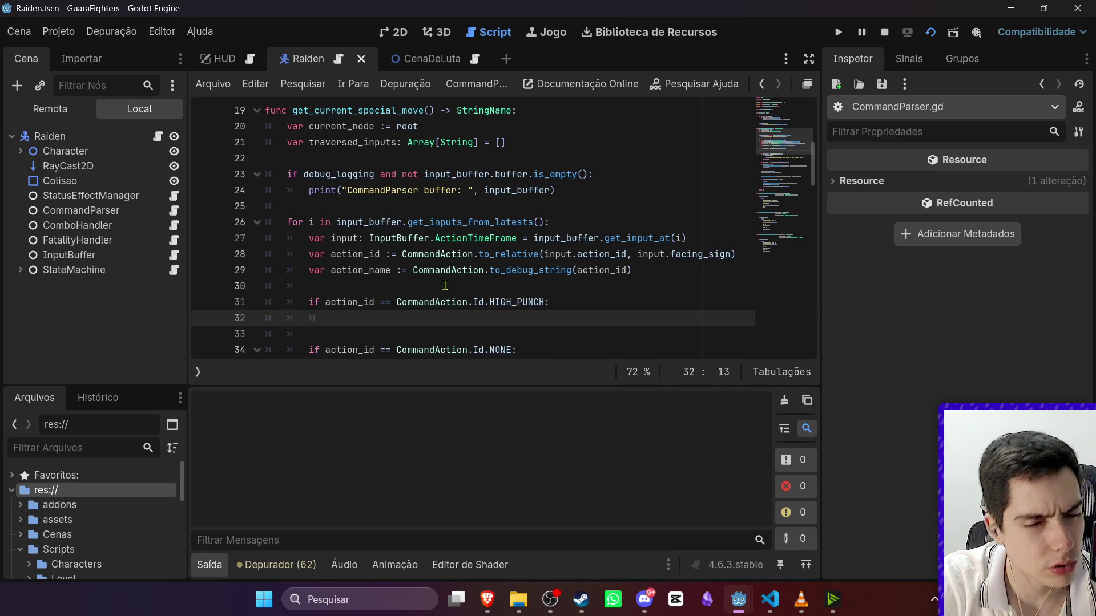
{"action": "type", "text": "print("}
Save the script, breakpoint the print() line, and run the CenaDeLuta scene in debug mode.
{"action": "key", "text": "ctrl+s"}
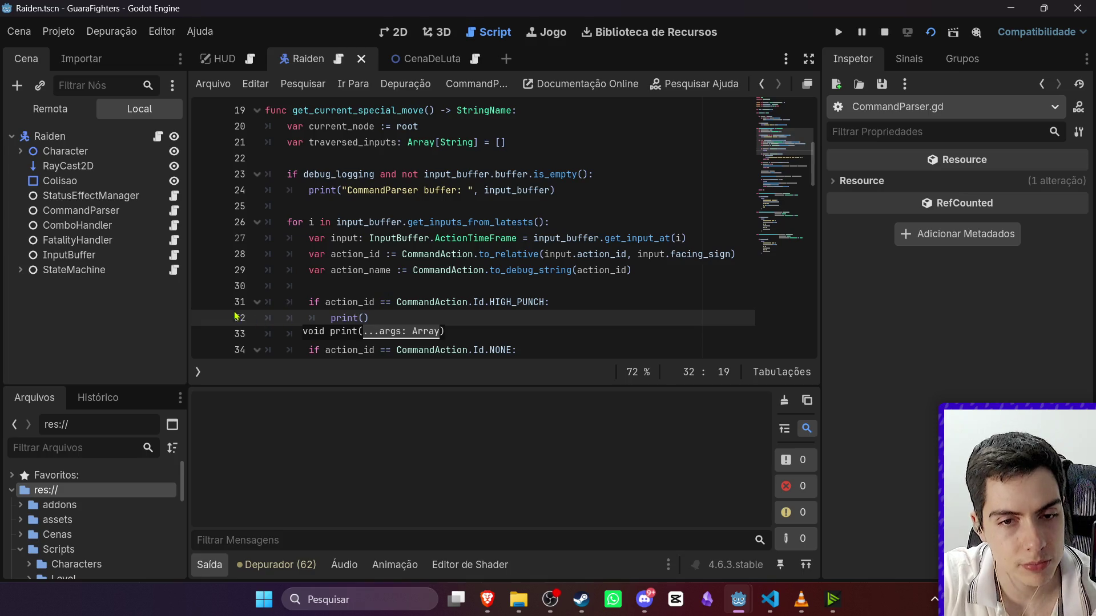
{"action": "left_click", "coordinate": [205, 318]}
{"action": "left_click", "coordinate": [353, 285]}
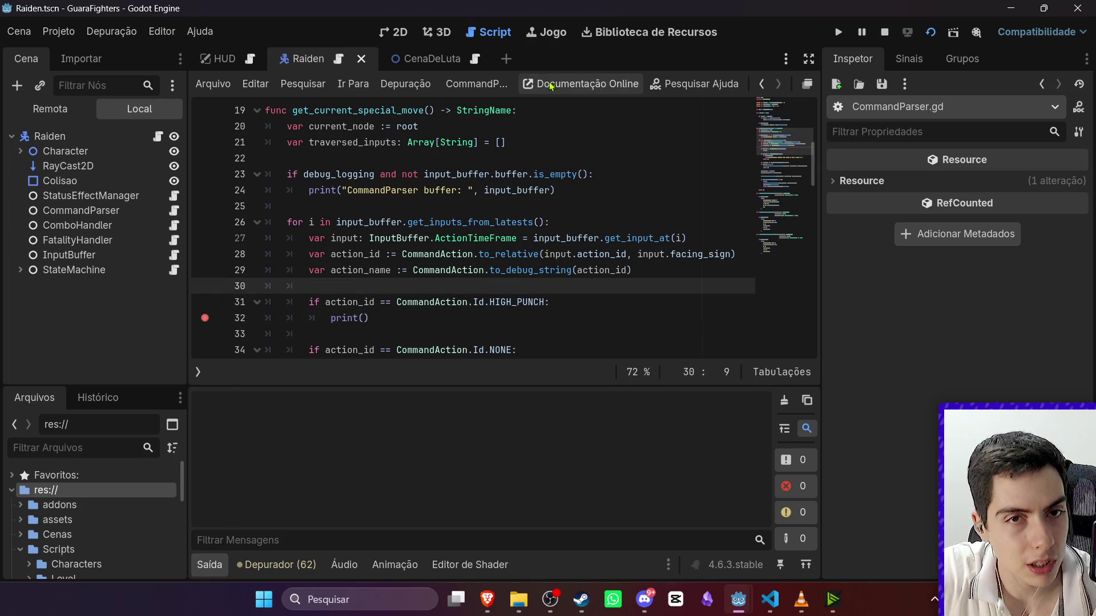
{"action": "left_click", "coordinate": [432, 59]}
{"action": "left_click", "coordinate": [931, 33]}
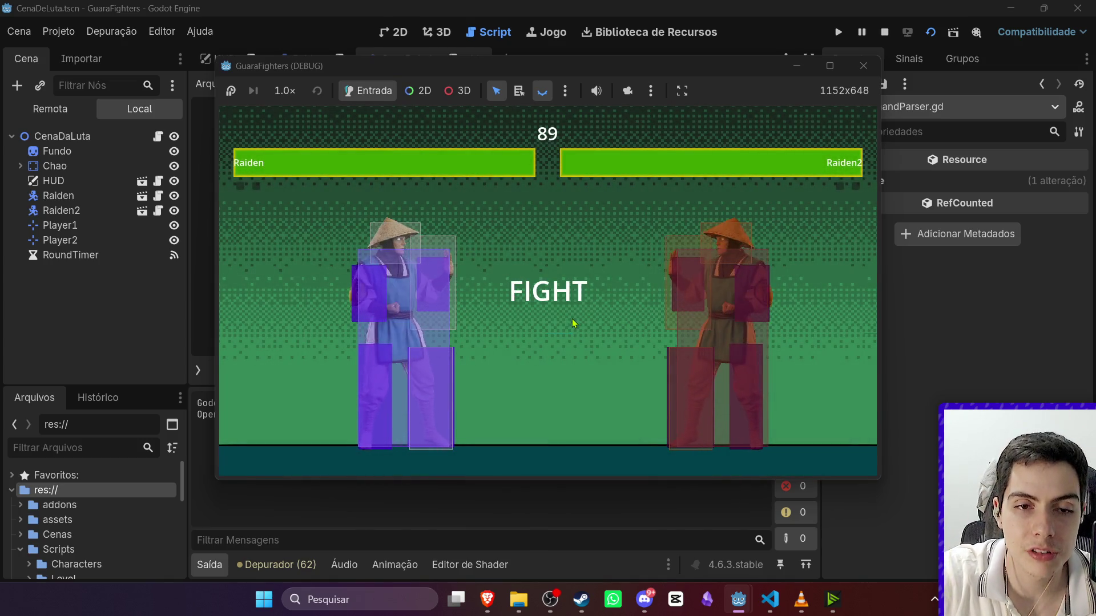
Throw a high punch to hit the breakpoint, then step the parser through to line 39.
{"action": "key", "text": "i"}
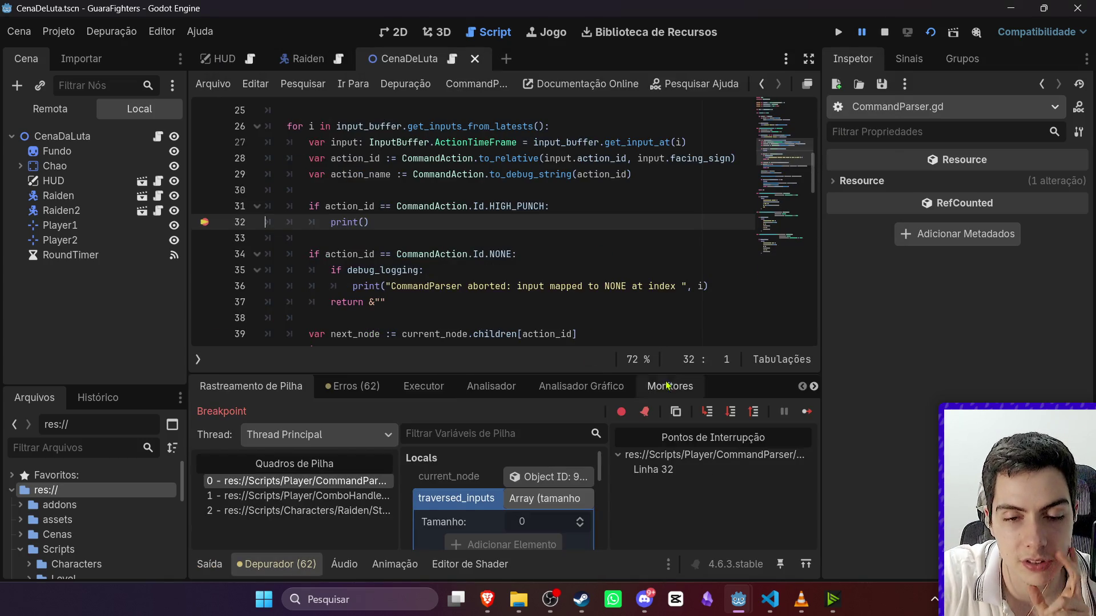
{"action": "mouse_move", "coordinate": [571, 372]}
{"action": "left_mouse_down"}
{"action": "mouse_move", "coordinate": [560, 251]}
{"action": "mouse_move", "coordinate": [520, 280]}
{"action": "mouse_move", "coordinate": [521, 330]}
{"action": "left_mouse_up"}
{"action": "scroll", "coordinate": [561, 423], "scroll_direction": "down", "scroll_amount": 2}
{"action": "scroll", "coordinate": [561, 423], "scroll_direction": "up", "scroll_amount": 1}
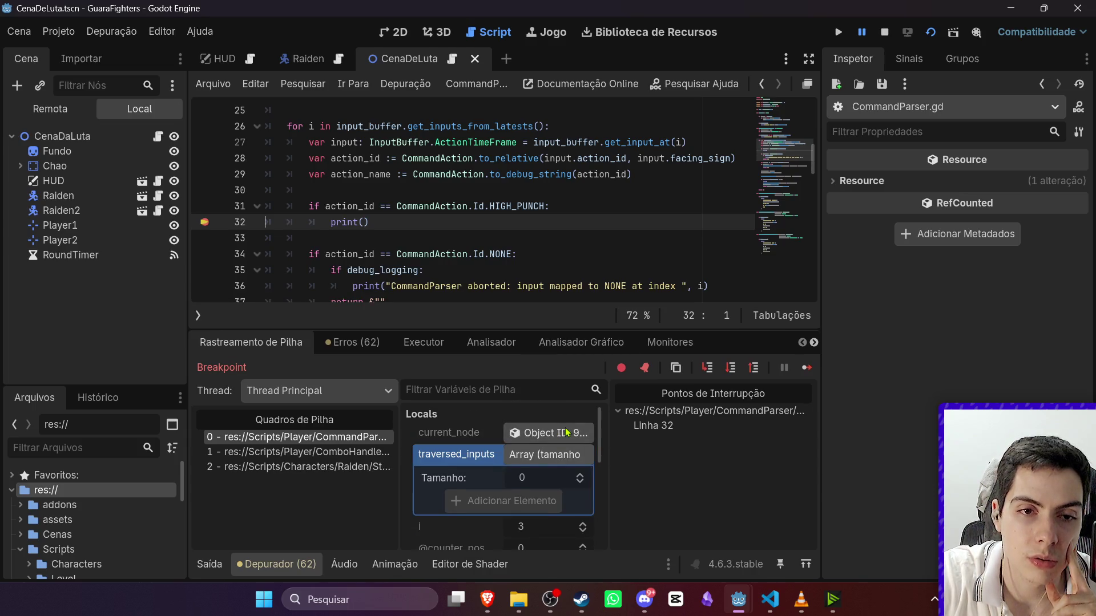
{"action": "left_click", "coordinate": [733, 371]}
{"action": "left_click", "coordinate": [732, 370]}
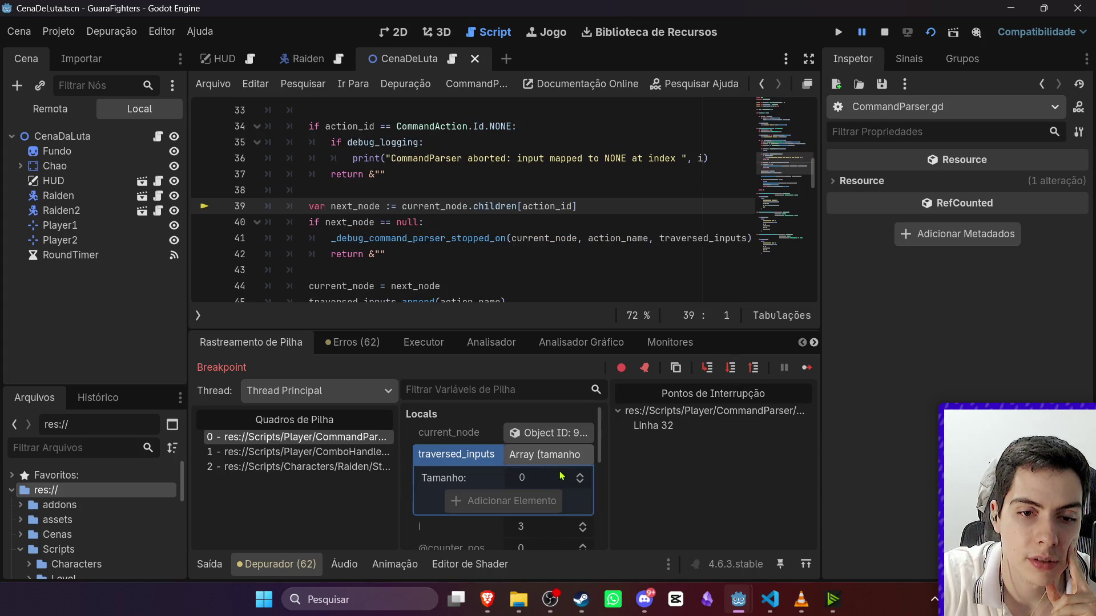
{"action": "left_click", "coordinate": [560, 455]}
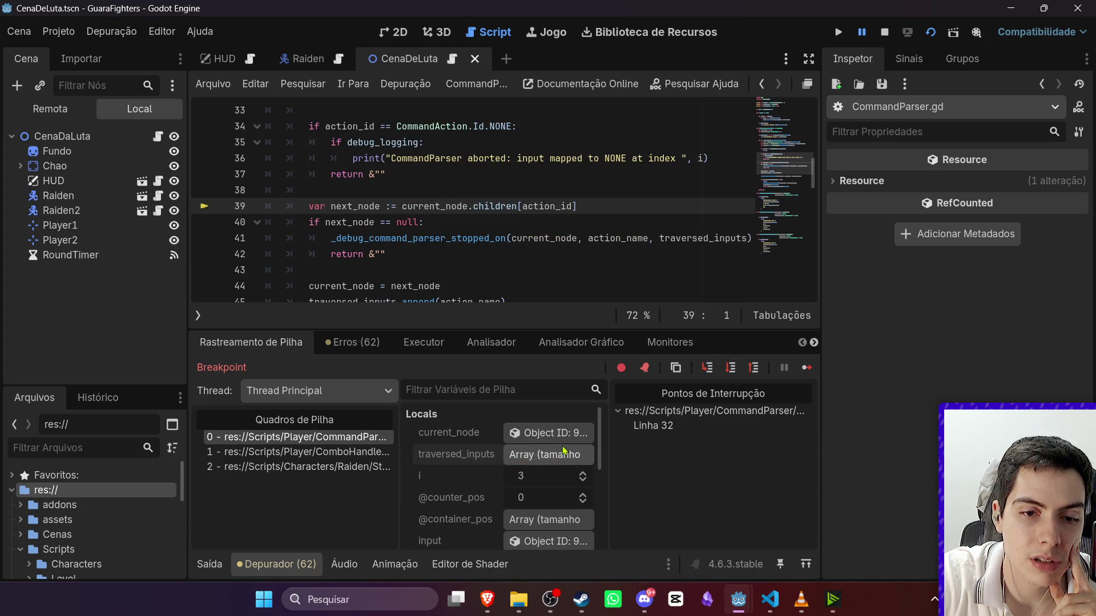
{"action": "scroll", "coordinate": [534, 495], "scroll_direction": "down", "scroll_amount": 3}
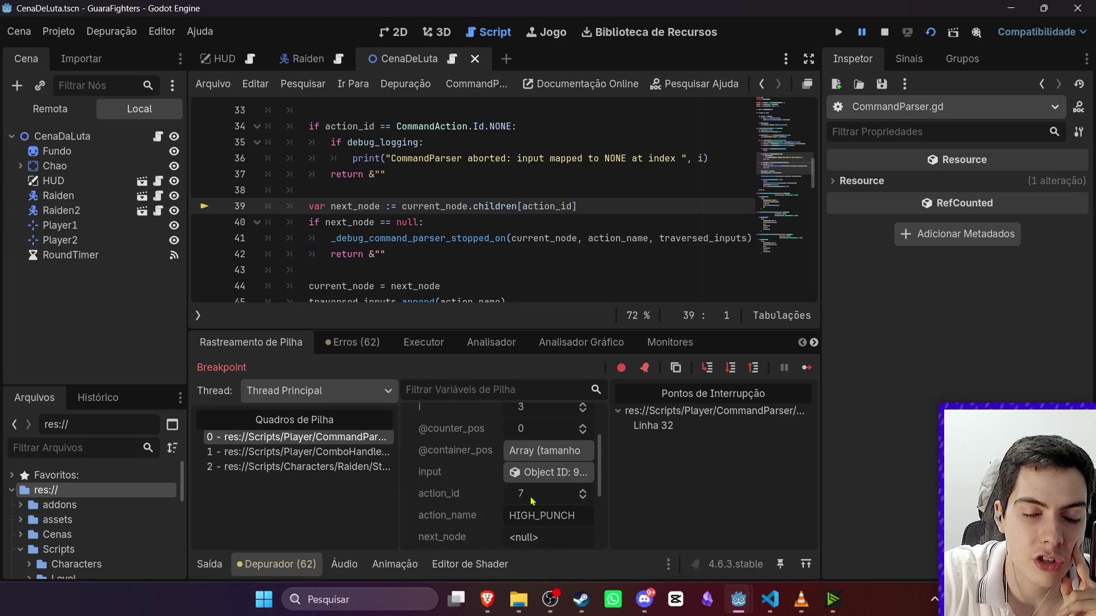
{"action": "scroll", "coordinate": [542, 468], "scroll_direction": "up", "scroll_amount": 2}
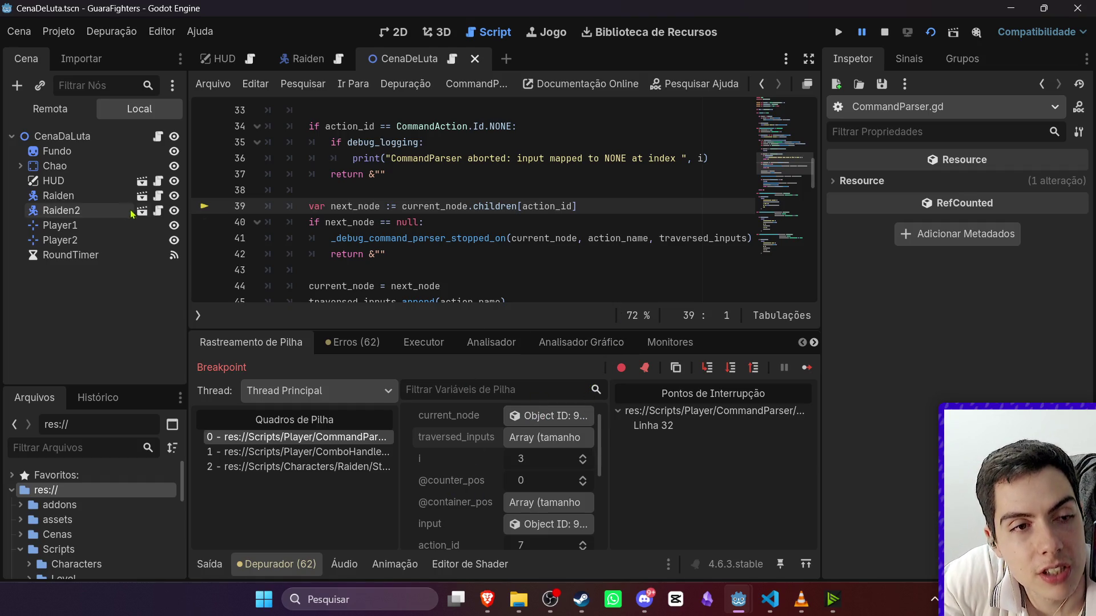
In CommandAction.gd, begin an inline comment after the LEFT entry of the Id enum.
{"action": "left_click", "coordinate": [425, 127], "text": "ctrl"}
{"action": "scroll", "coordinate": [376, 140], "scroll_direction": "down", "scroll_amount": 2}
{"action": "scroll", "coordinate": [337, 151], "scroll_direction": "up", "scroll_amount": 1}
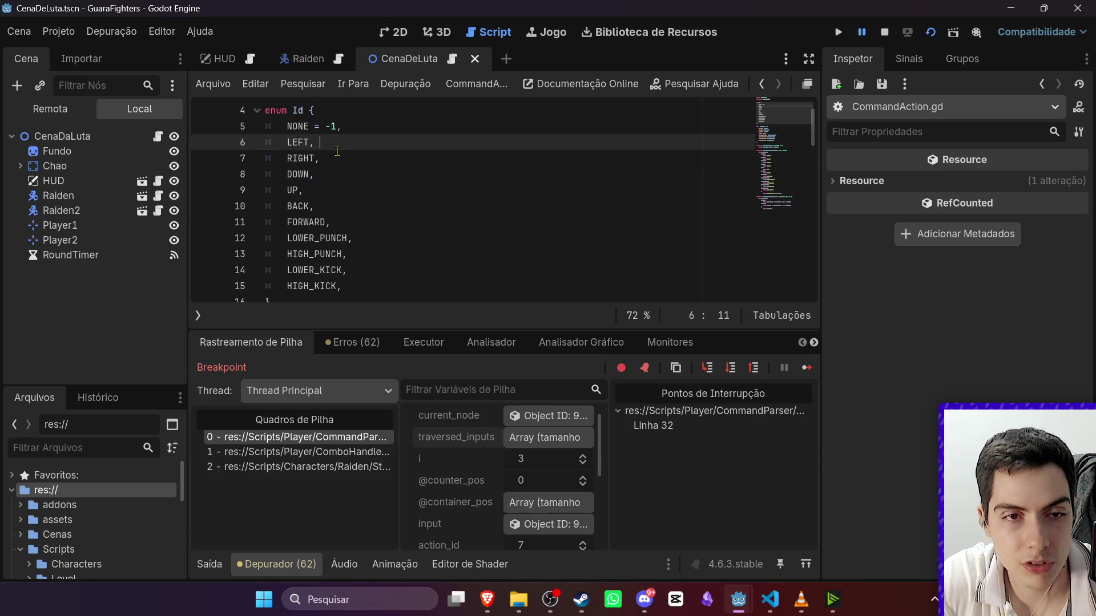
{"action": "type", "text": "//"}
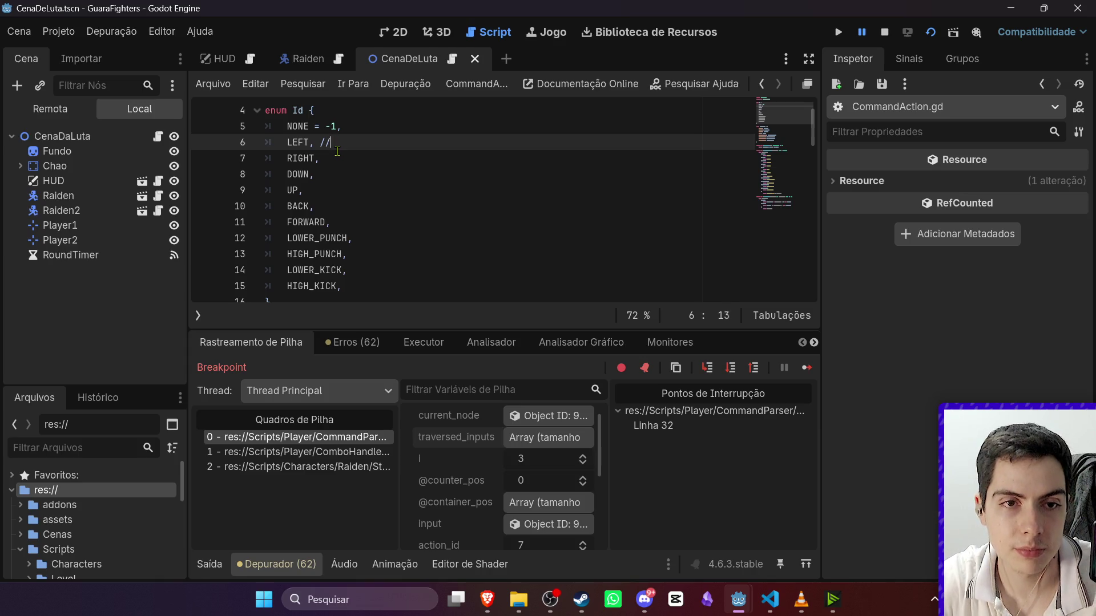
{"action": "key", "text": "Down"}
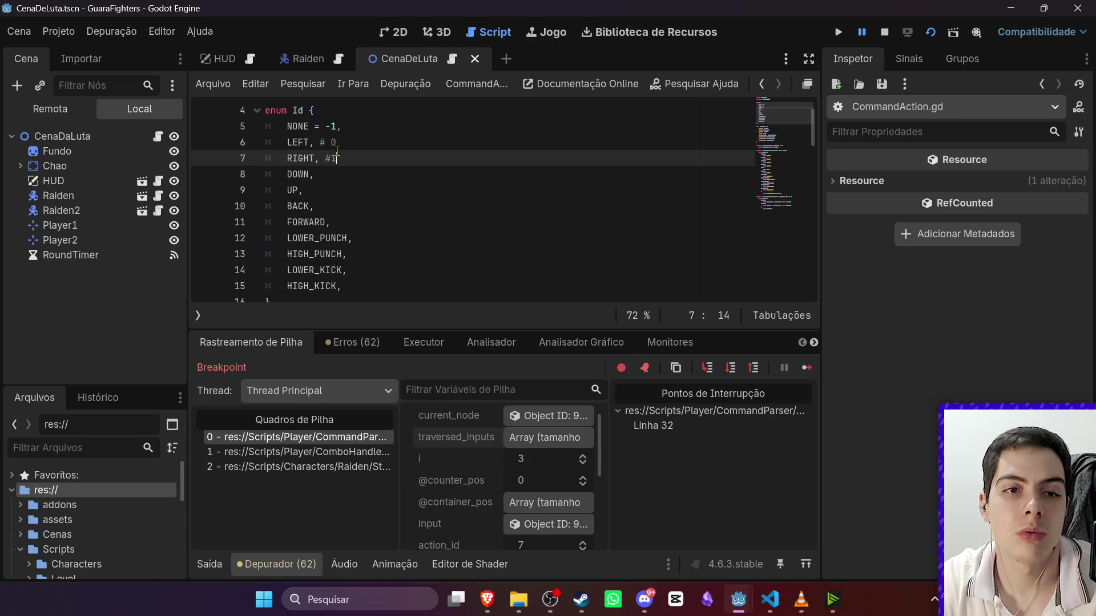
Append index comments # 2, # 3 and # 4 to the DOWN, UP and following enum entries.
{"action": "key", "text": "Down"}
{"action": "type", "text": "# 2"}
{"action": "key", "text": "Down"}
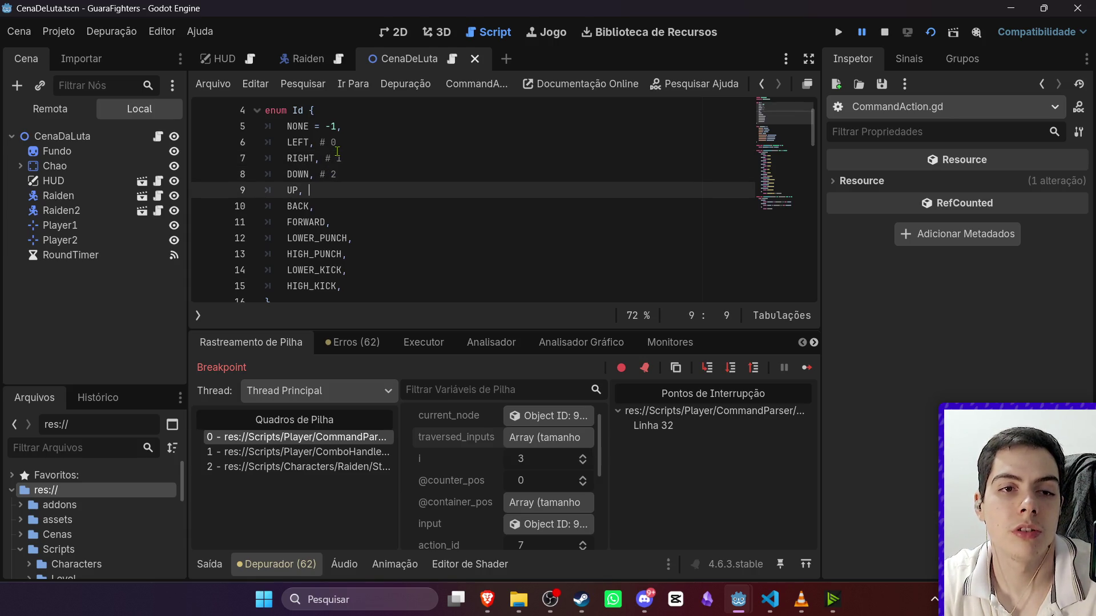
{"action": "type", "text": "3"}
{"action": "key", "text": "Down"}
{"action": "type", "text": "# 4"}
{"action": "key", "text": "Down"}
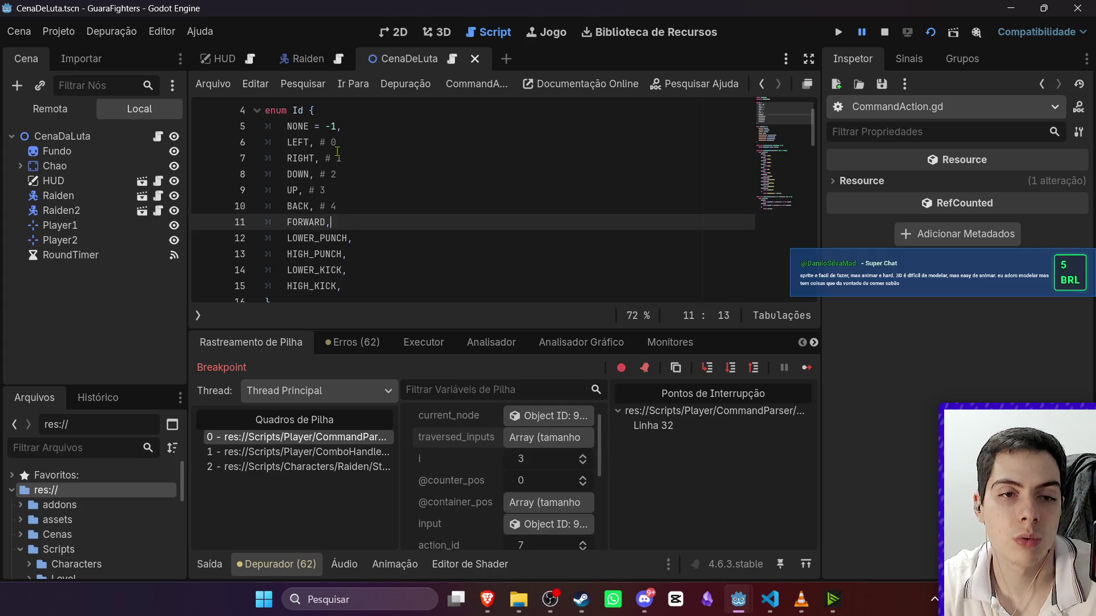
{"action": "key", "text": "Down"}
Number LOWER_PUNCH as # 6 and LOWER_KICK as # 8, then begin HIGH_KICK's comment.
{"action": "type", "text": "# 7"}
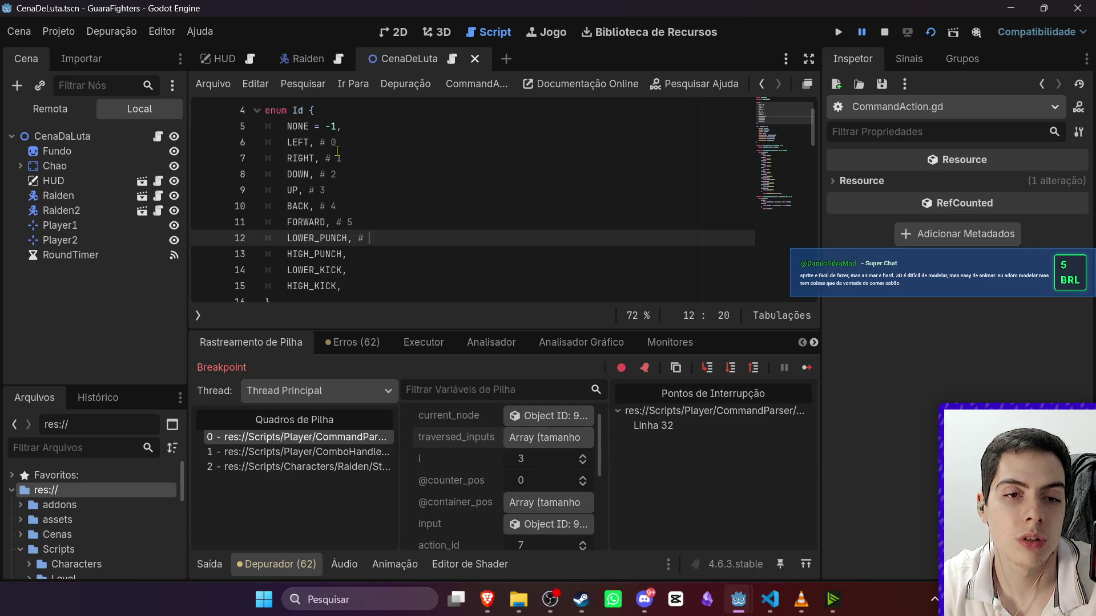
{"action": "key", "text": "Down"}
{"action": "key", "text": "Up"}
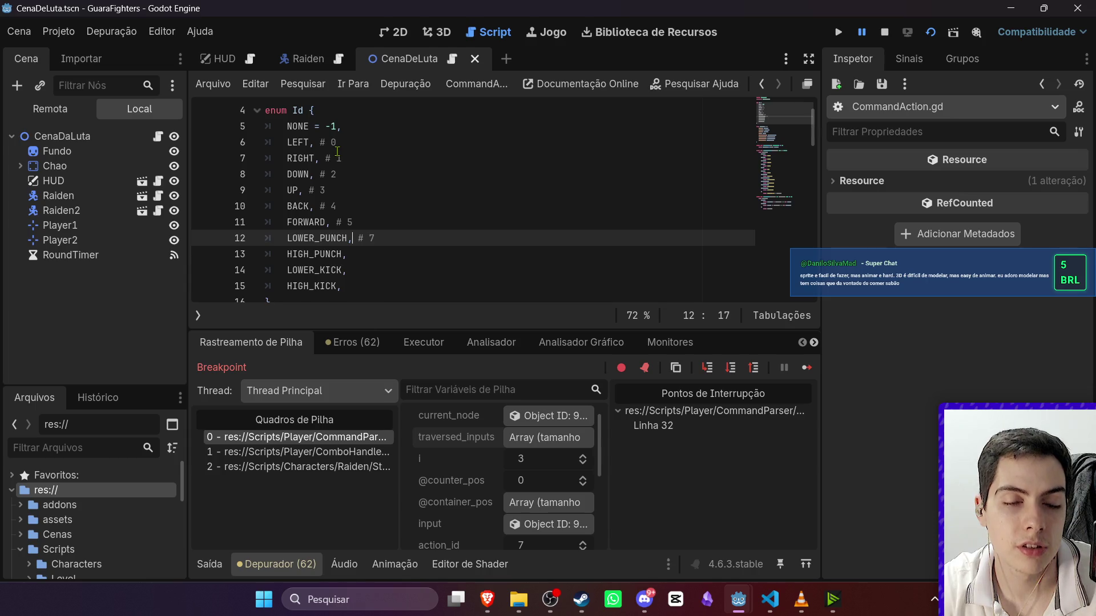
{"action": "type", "text": "6"}
{"action": "key", "text": "Down"}
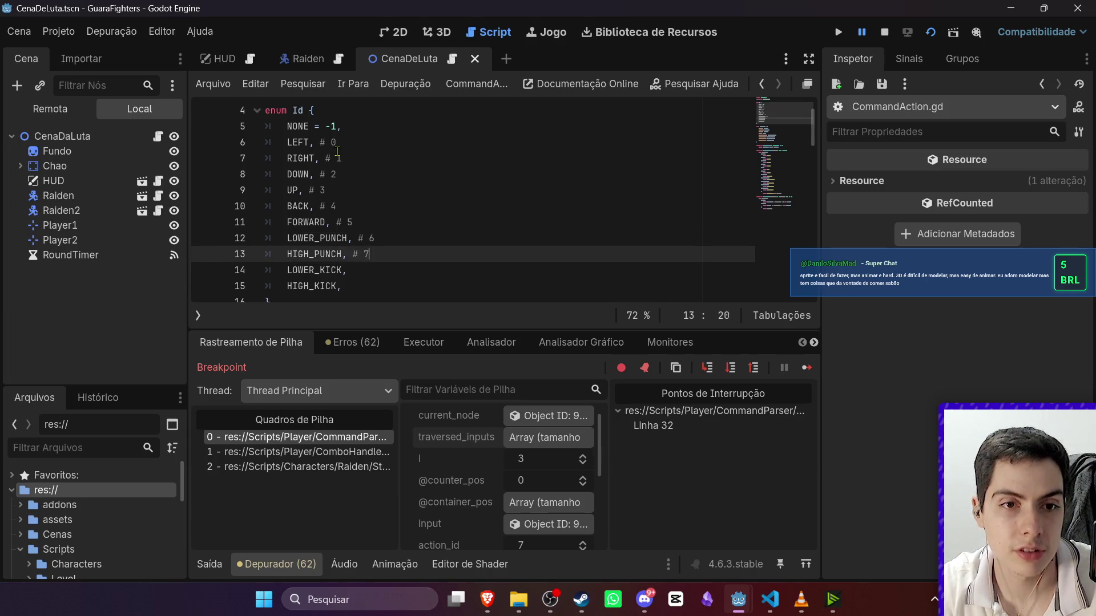
{"action": "key", "text": "Down"}
{"action": "key", "text": "Left"}
{"action": "type", "text": "# 8"}
{"action": "key", "text": "Down"}
{"action": "type", "text": "#"}
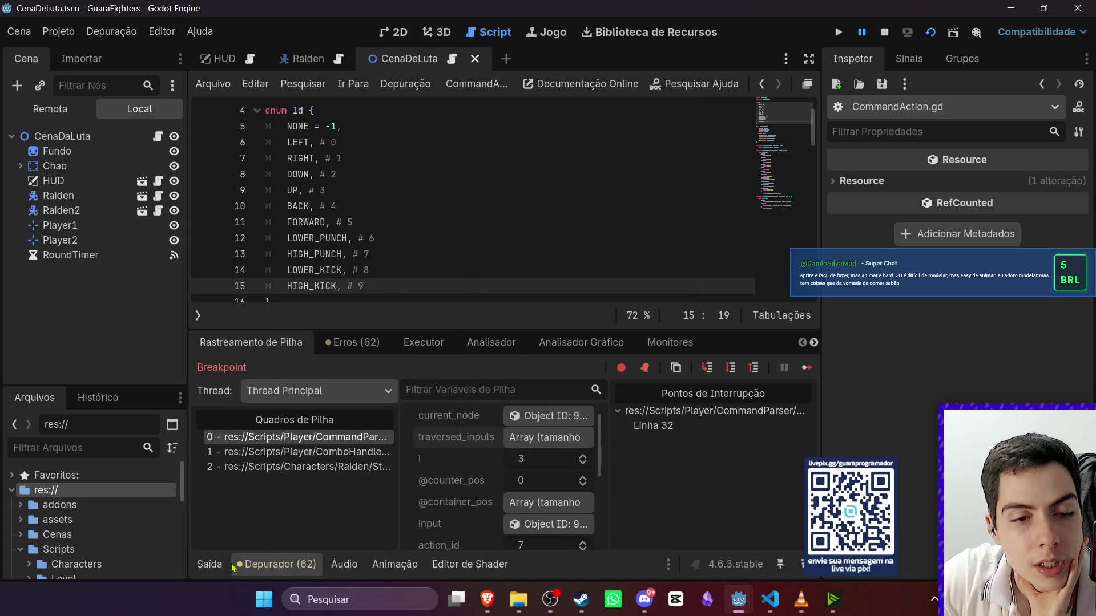
Return to the paused CommandParser frame and list current_node's 11 Children in the Inspector.
{"action": "left_click", "coordinate": [210, 566]}
{"action": "left_click", "coordinate": [212, 568]}
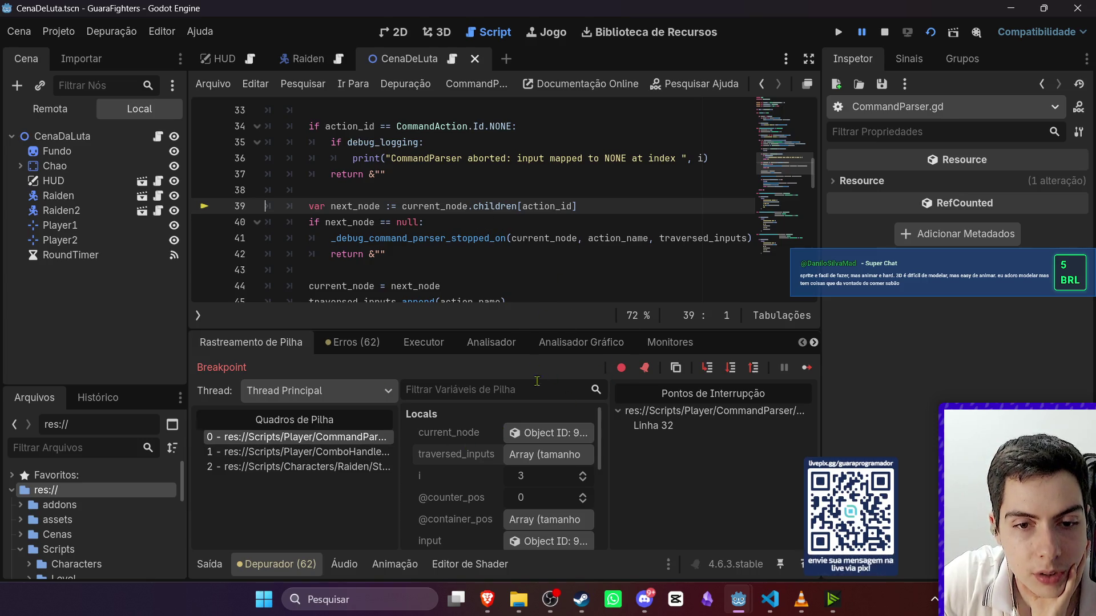
{"action": "left_click", "coordinate": [547, 432]}
{"action": "left_click", "coordinate": [1019, 177]}
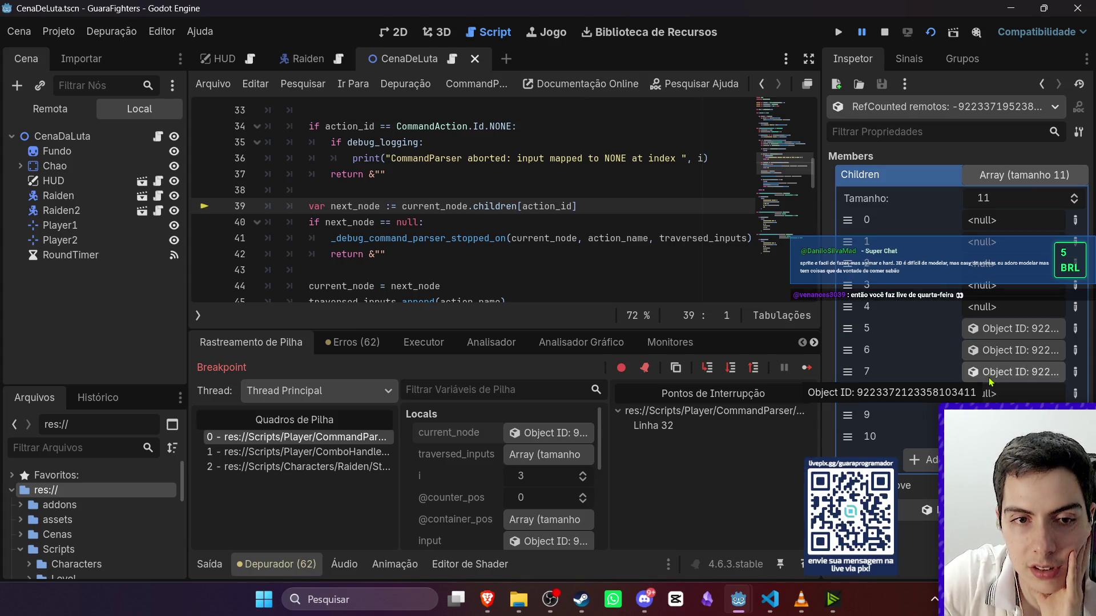
Step over the parser to the resulting-move check on line 49, then into the next iteration.
{"action": "left_click", "coordinate": [730, 370]}
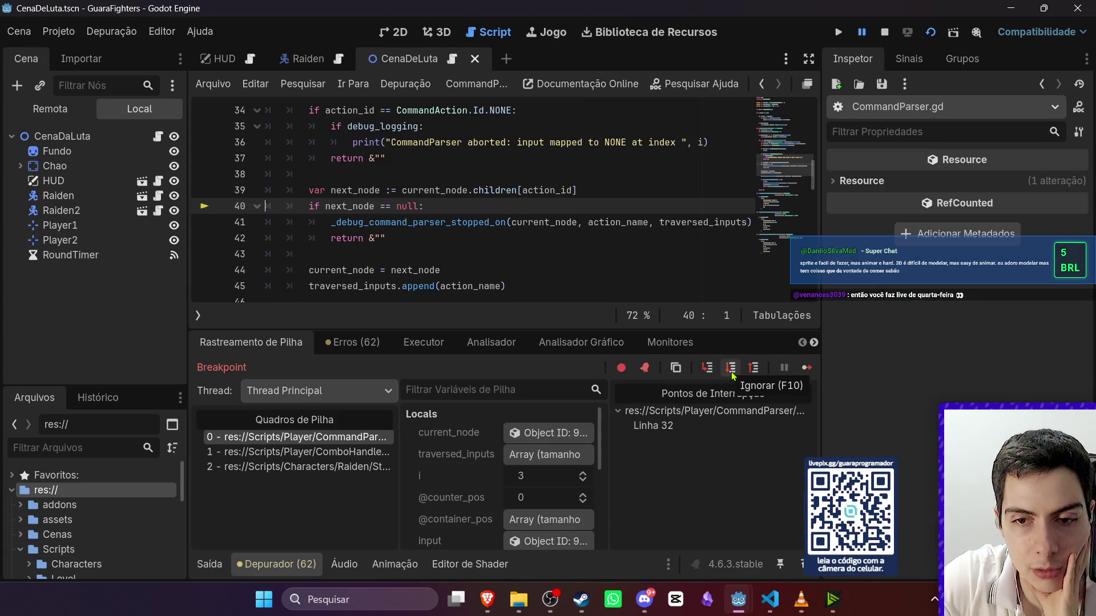
{"action": "left_click", "coordinate": [732, 371]}
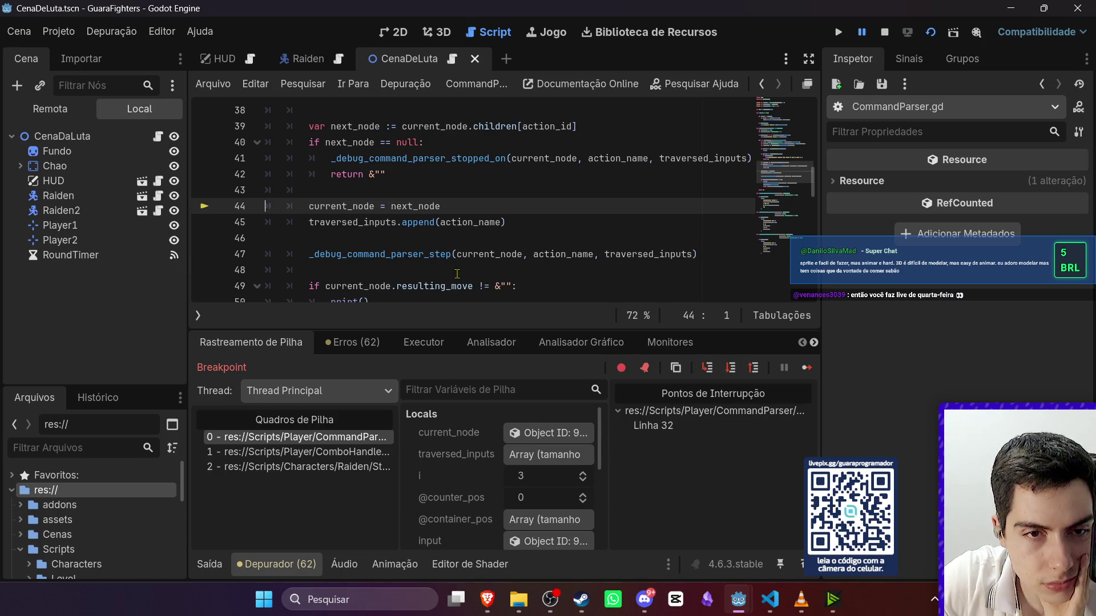
{"action": "scroll", "coordinate": [358, 223], "scroll_direction": "down", "scroll_amount": 1}
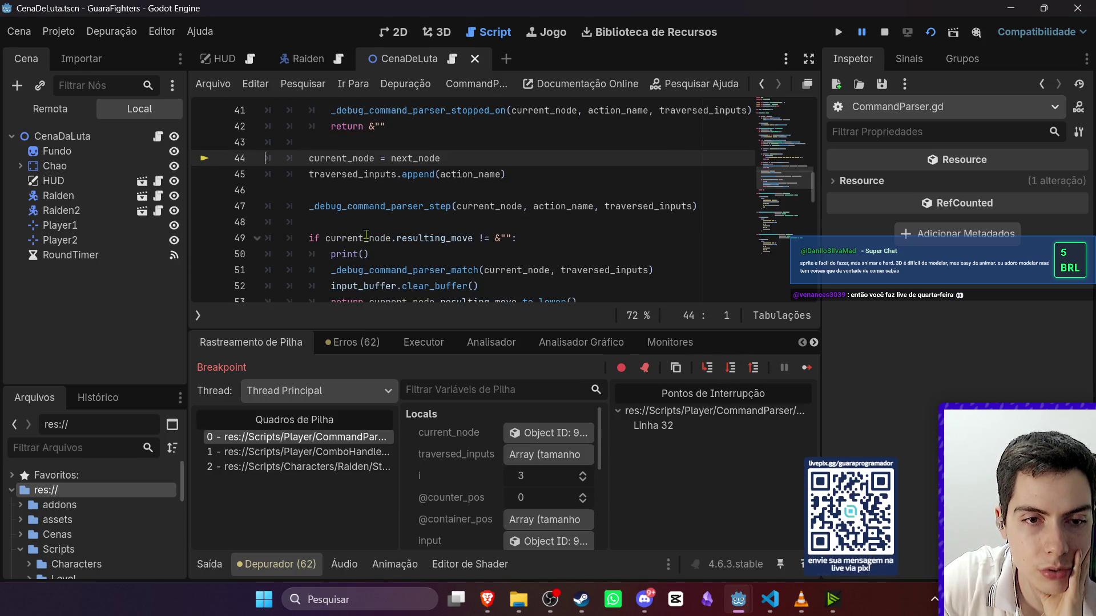
{"action": "scroll", "coordinate": [412, 228], "scroll_direction": "up", "scroll_amount": 7}
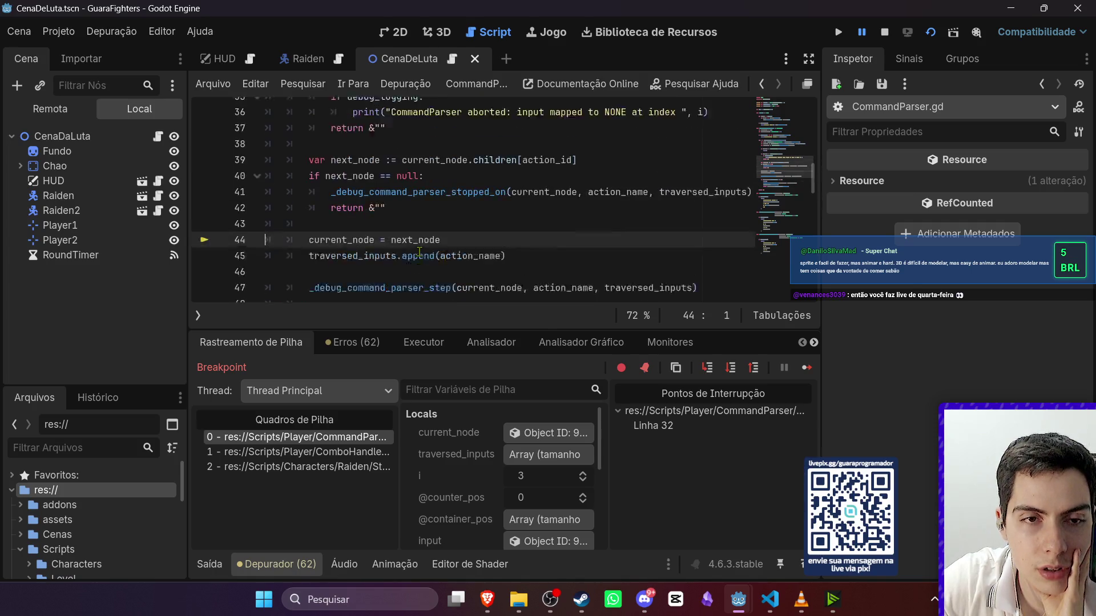
{"action": "scroll", "coordinate": [420, 253], "scroll_direction": "up", "scroll_amount": 1}
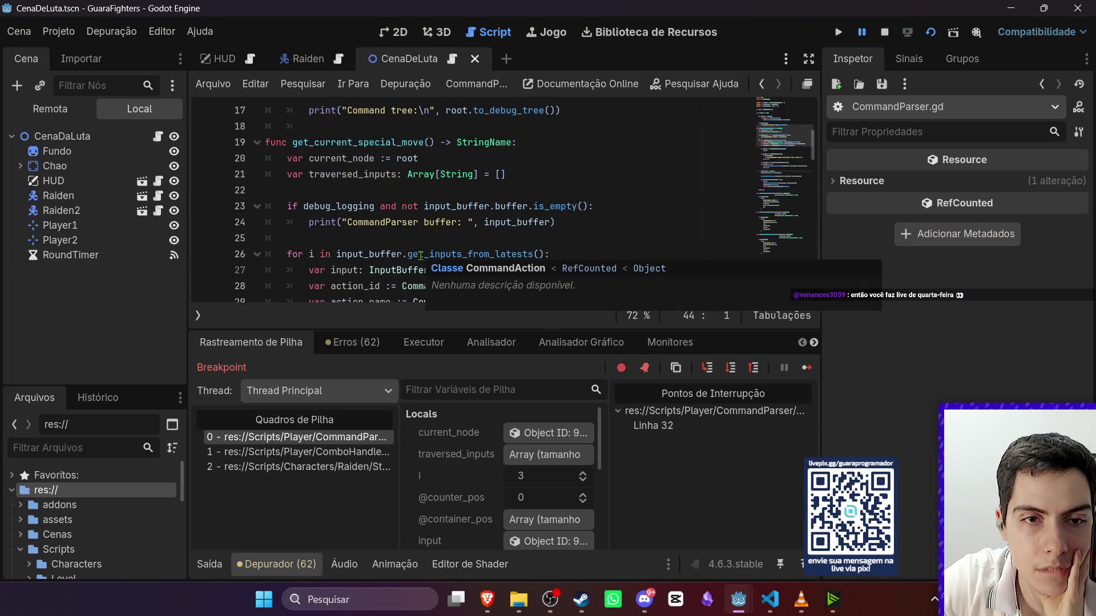
{"action": "scroll", "coordinate": [425, 258], "scroll_direction": "down", "scroll_amount": 7}
{"action": "scroll", "coordinate": [425, 259], "scroll_direction": "down", "scroll_amount": 2}
{"action": "scroll", "coordinate": [426, 262], "scroll_direction": "up", "scroll_amount": 9}
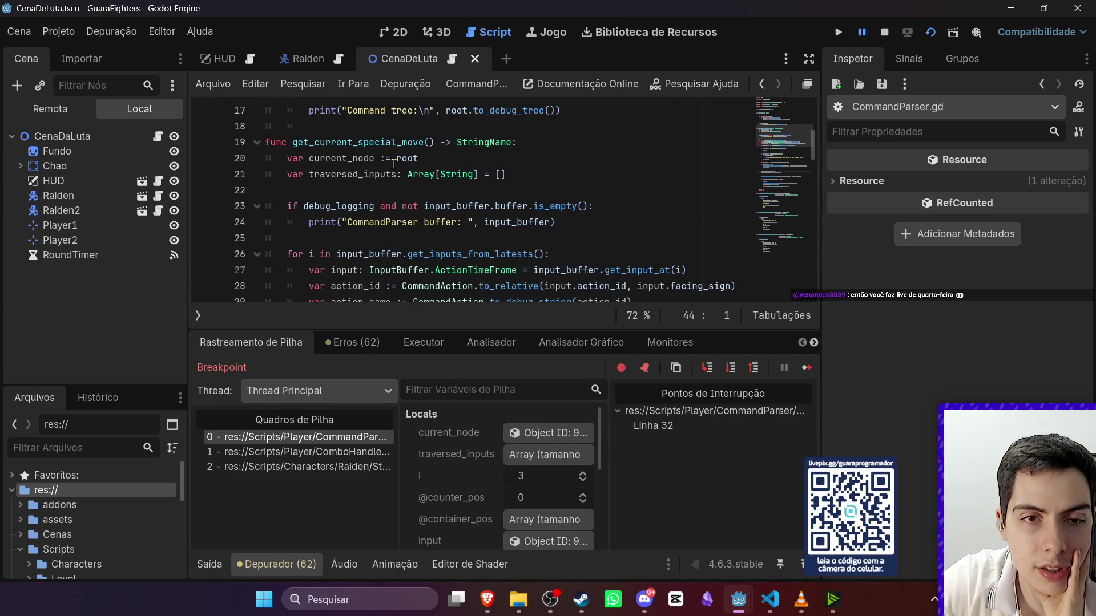
{"action": "scroll", "coordinate": [392, 157], "scroll_direction": "down", "scroll_amount": 7}
{"action": "left_click", "coordinate": [730, 368]}
{"action": "left_click", "coordinate": [733, 368]}
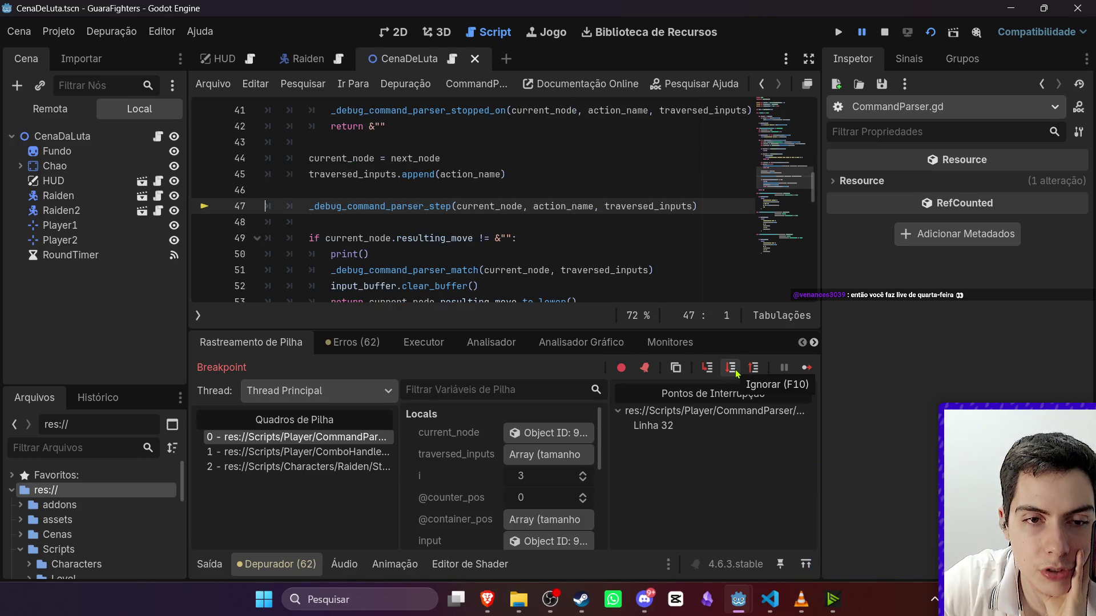
{"action": "left_click", "coordinate": [735, 369]}
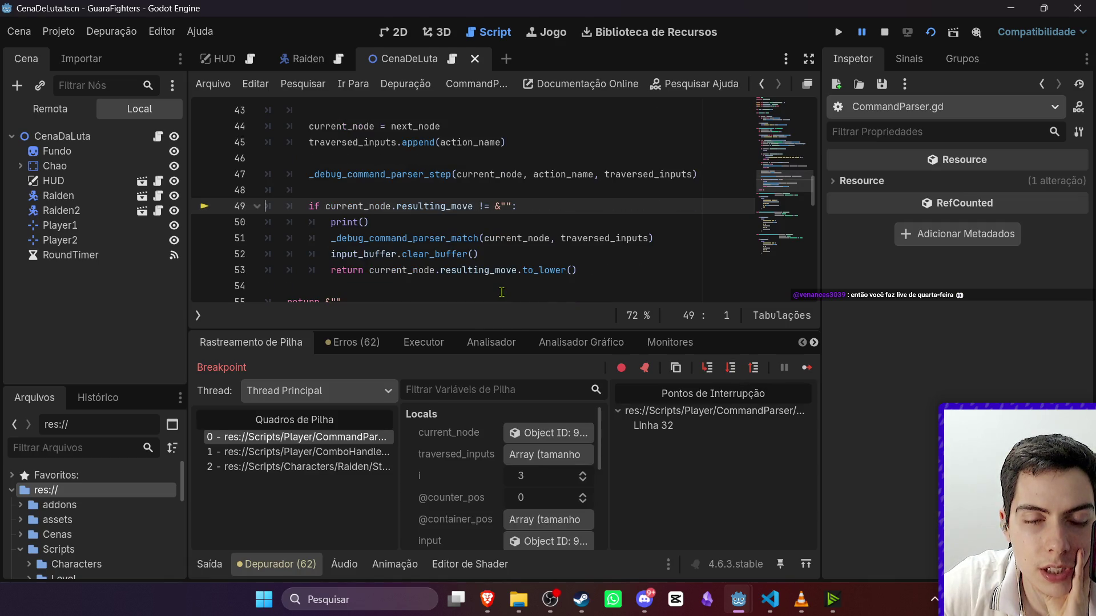
{"action": "scroll", "coordinate": [501, 292], "scroll_direction": "down", "scroll_amount": 2}
{"action": "scroll", "coordinate": [503, 292], "scroll_direction": "up", "scroll_amount": 4}
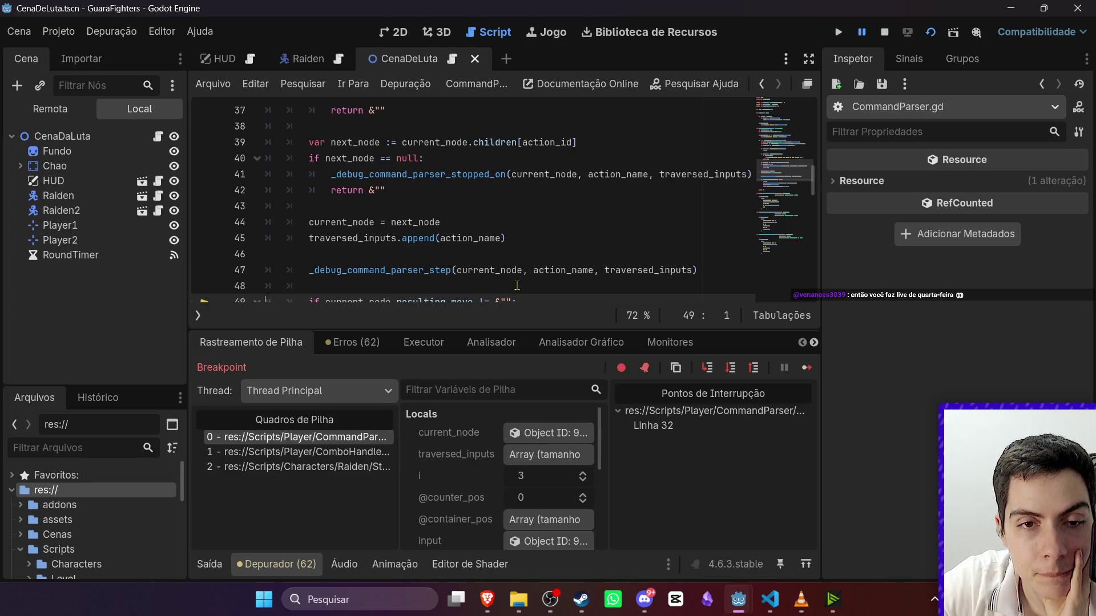
{"action": "scroll", "coordinate": [513, 290], "scroll_direction": "down", "scroll_amount": 3}
{"action": "left_click", "coordinate": [729, 368]}
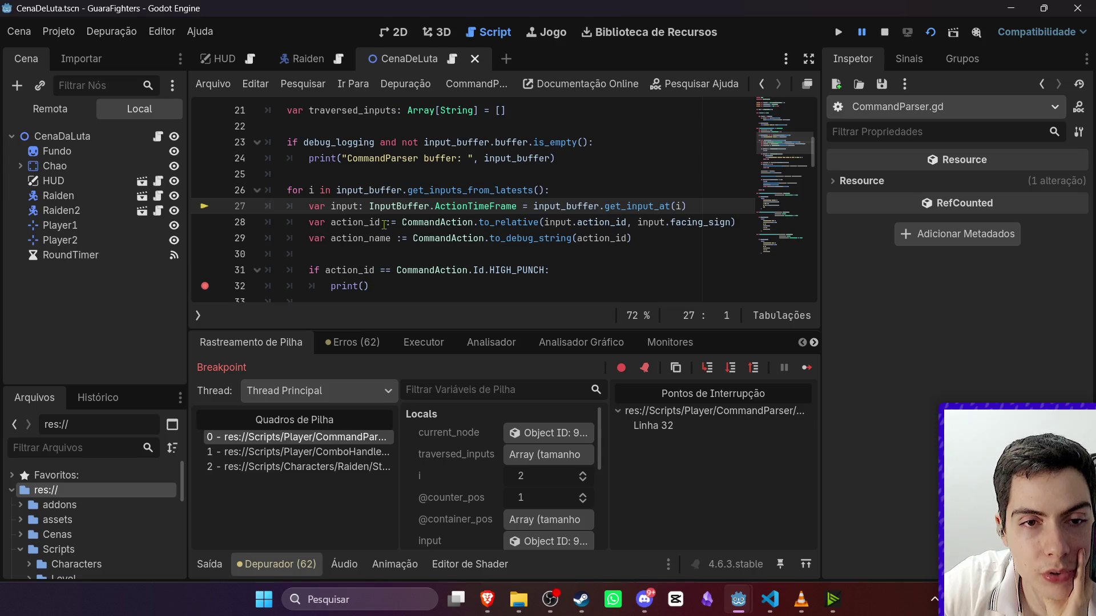
Step over the loop past the NONE check to the next_node lookup.
{"action": "left_click", "coordinate": [729, 374]}
{"action": "left_click", "coordinate": [728, 374]}
{"action": "left_click", "coordinate": [729, 374]}
{"action": "left_click", "coordinate": [729, 373]}
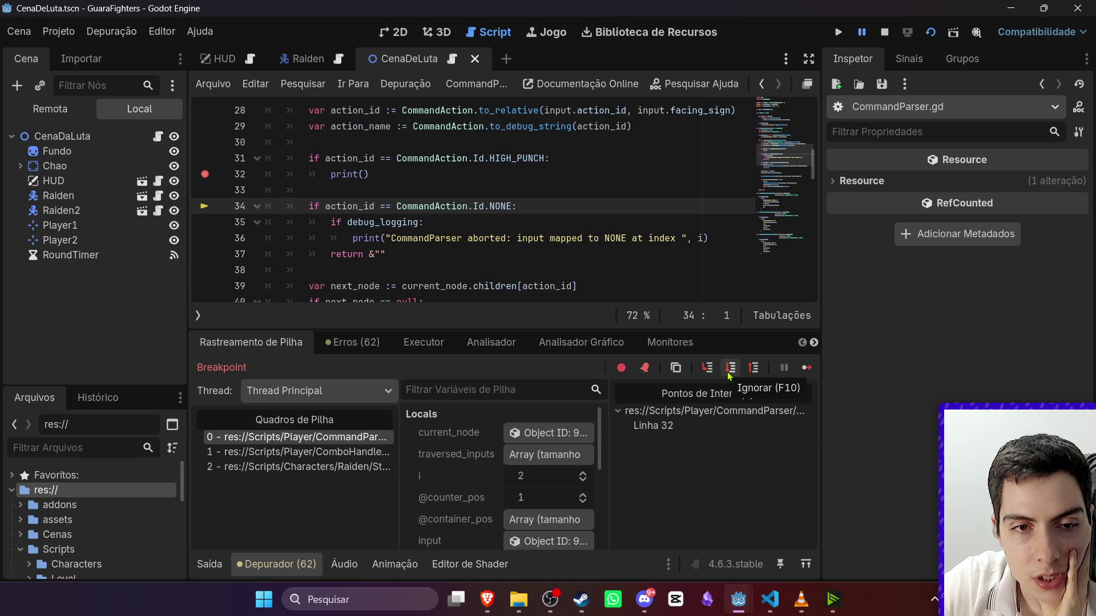
{"action": "left_click", "coordinate": [730, 368]}
{"action": "scroll", "coordinate": [513, 494], "scroll_direction": "down", "scroll_amount": 3}
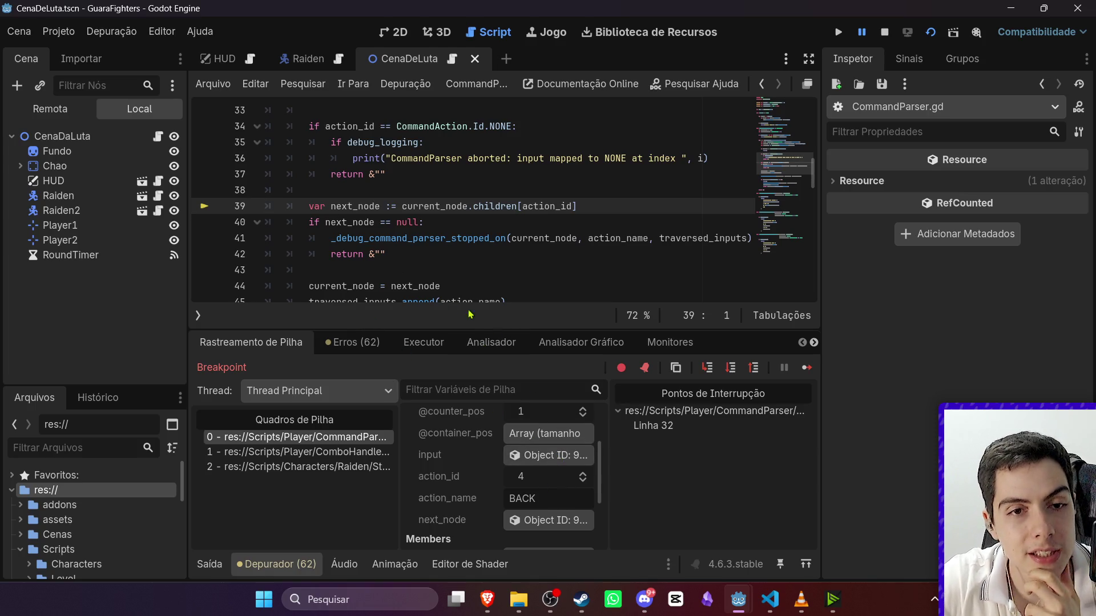
{"action": "scroll", "coordinate": [563, 463], "scroll_direction": "down", "scroll_amount": 4}
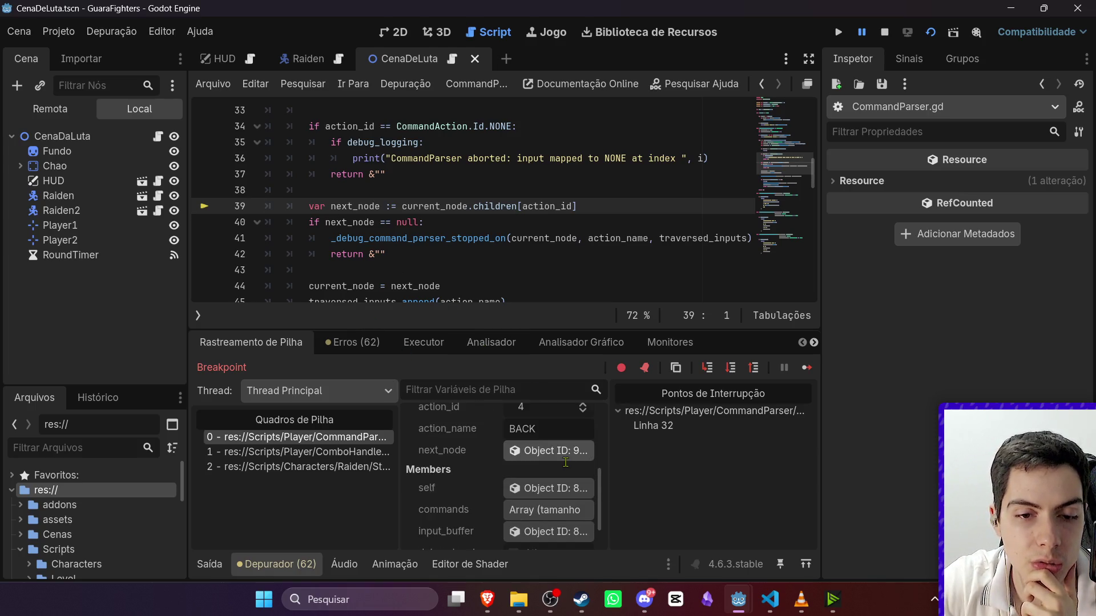
{"action": "scroll", "coordinate": [562, 467], "scroll_direction": "up", "scroll_amount": 2}
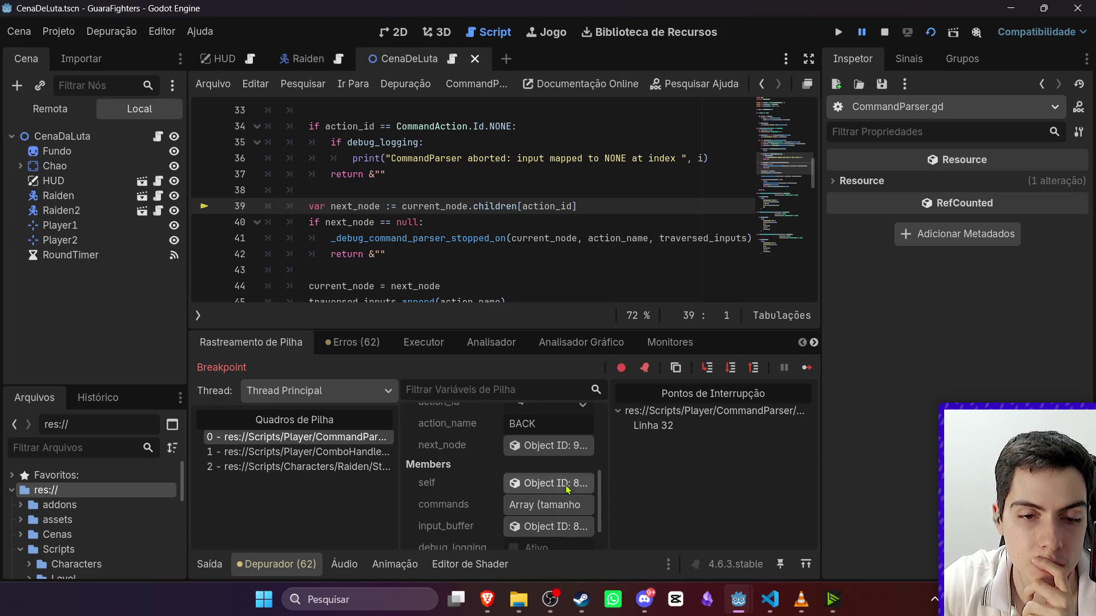
{"action": "scroll", "coordinate": [545, 455], "scroll_direction": "up", "scroll_amount": 3}
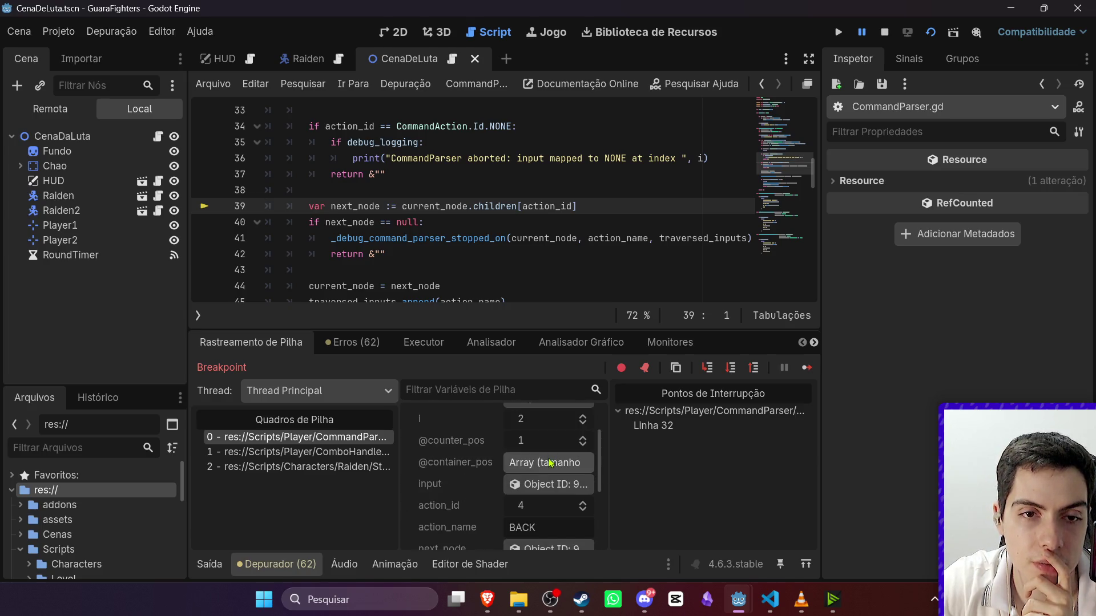
{"action": "scroll", "coordinate": [551, 463], "scroll_direction": "up", "scroll_amount": 3}
Check current_node's 11 children in the Inspector, then step through to the next loop pass.
{"action": "left_click", "coordinate": [548, 429]}
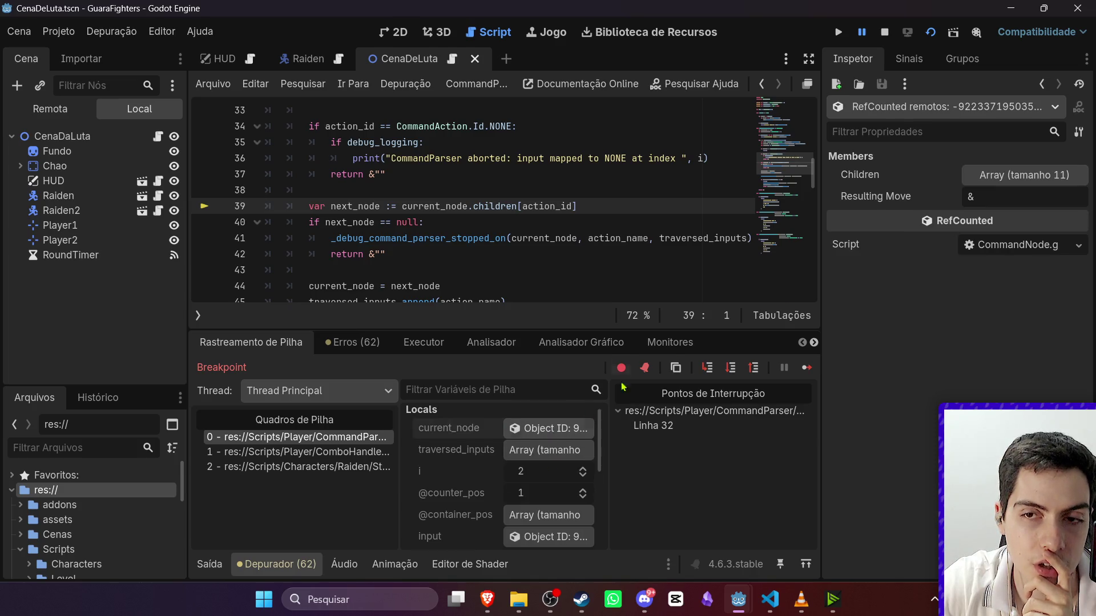
{"action": "left_click", "coordinate": [1011, 179]}
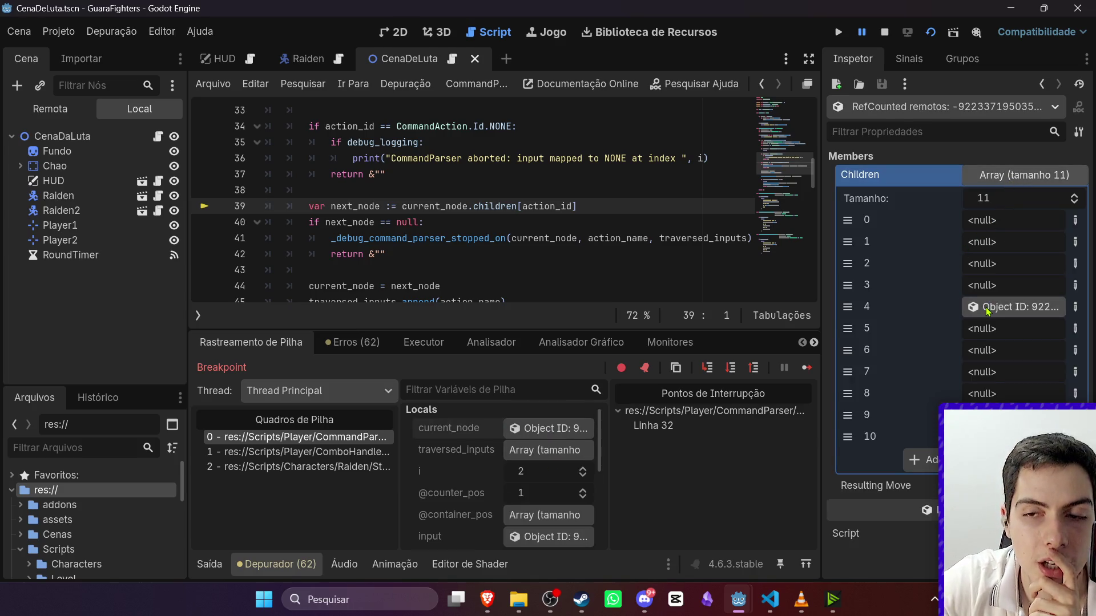
{"action": "left_click", "coordinate": [737, 372]}
{"action": "left_click", "coordinate": [736, 372]}
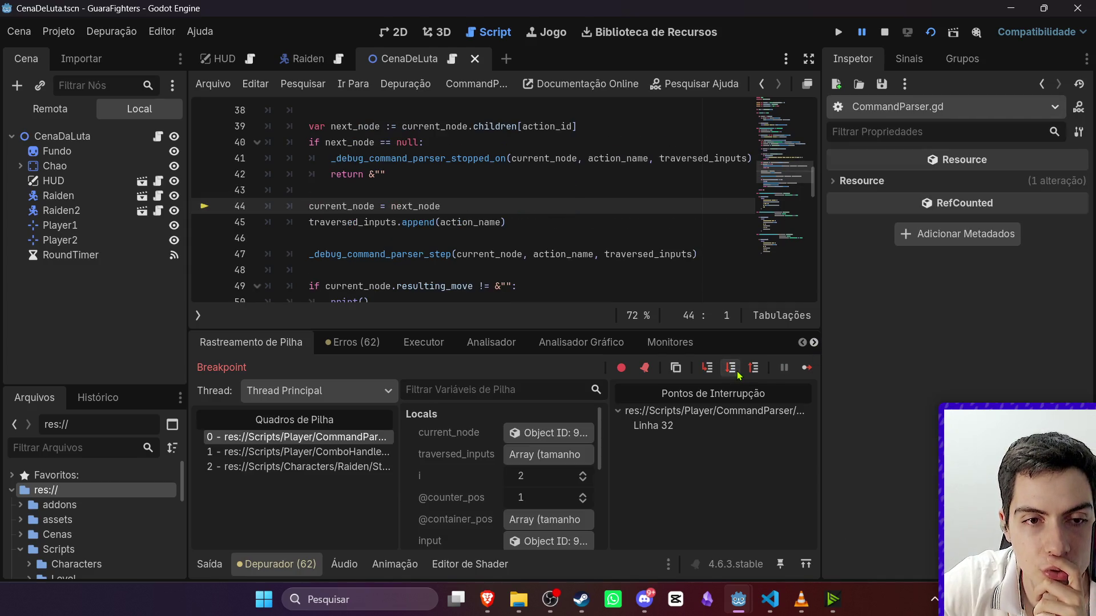
{"action": "left_click", "coordinate": [737, 372]}
{"action": "left_click", "coordinate": [736, 372]}
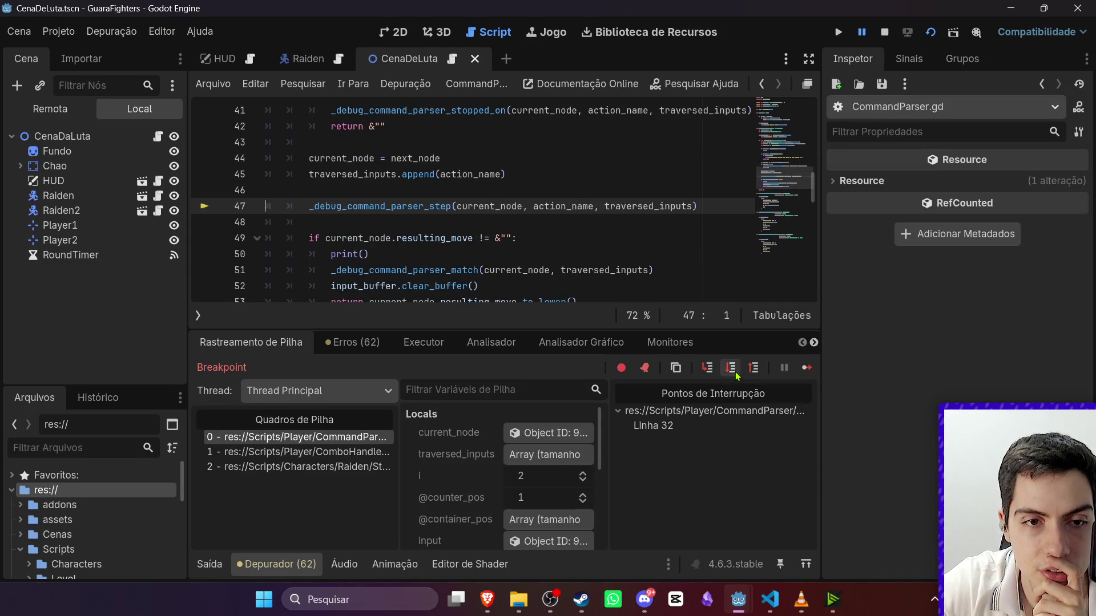
{"action": "left_click", "coordinate": [736, 373]}
{"action": "left_click", "coordinate": [736, 372]}
{"action": "left_click", "coordinate": [736, 372]}
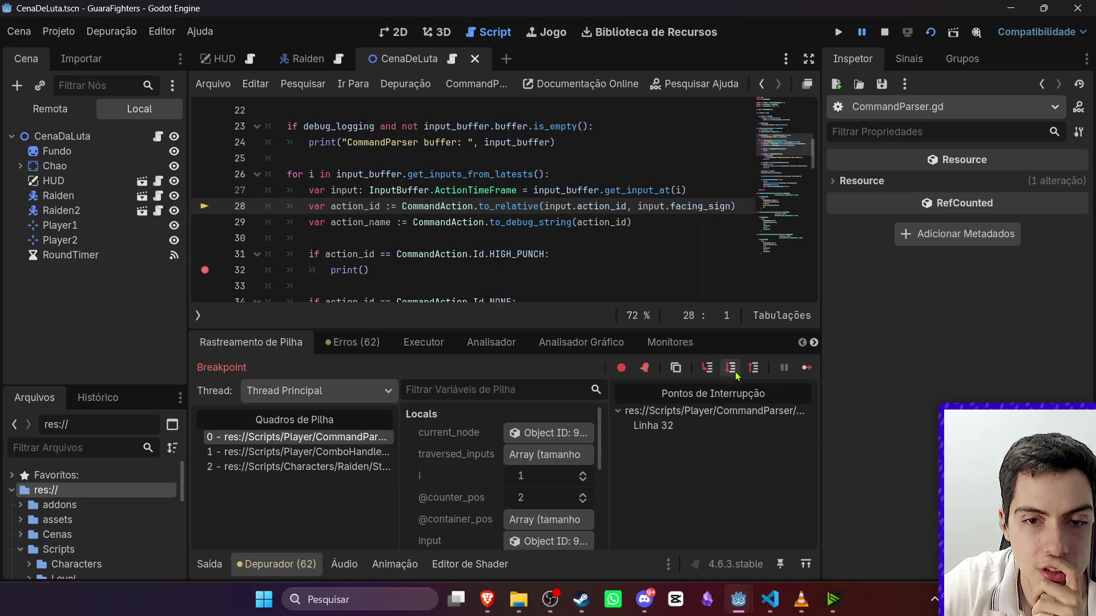
Re-inspect current_node's children and step past the null next-node check to line 44.
{"action": "scroll", "coordinate": [557, 476], "scroll_direction": "down", "scroll_amount": 3}
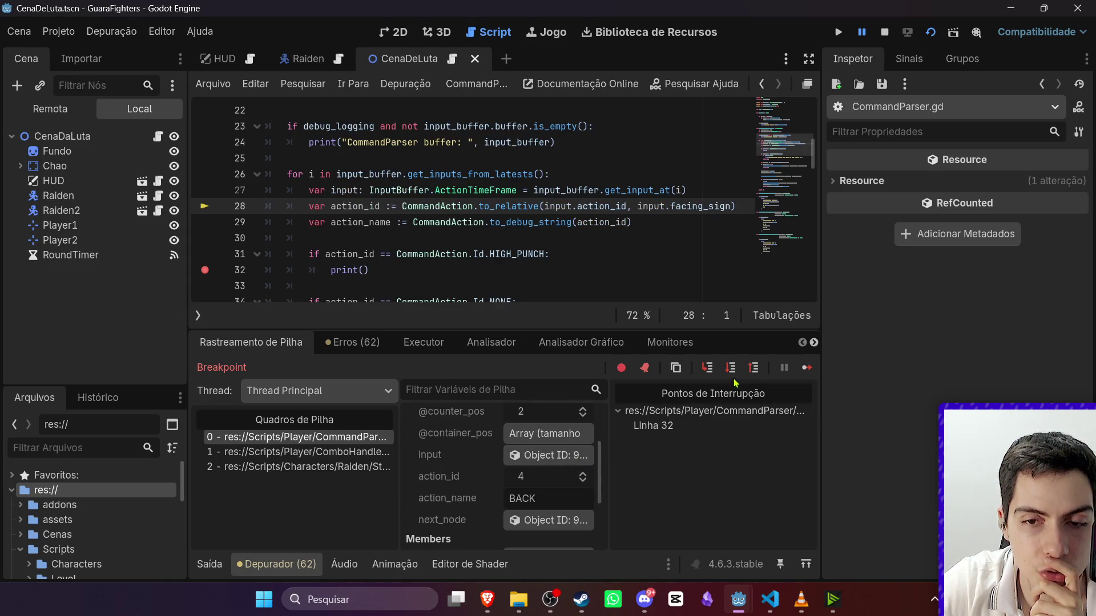
{"action": "scroll", "coordinate": [536, 451], "scroll_direction": "up", "scroll_amount": 3}
{"action": "scroll", "coordinate": [535, 451], "scroll_direction": "up", "scroll_amount": 3}
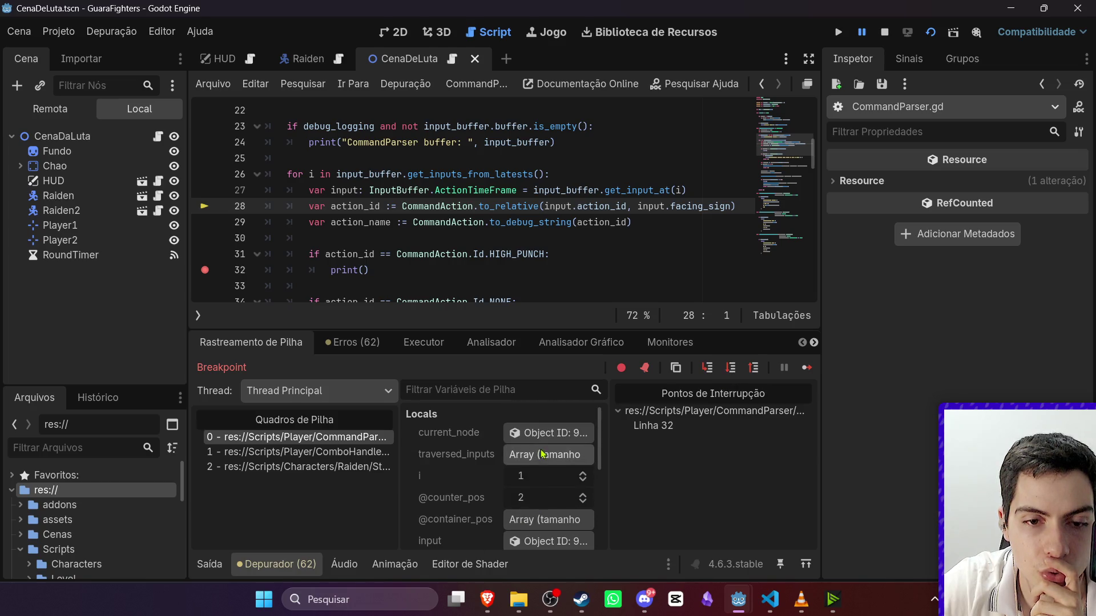
{"action": "left_click", "coordinate": [547, 433]}
{"action": "left_click", "coordinate": [1024, 175]}
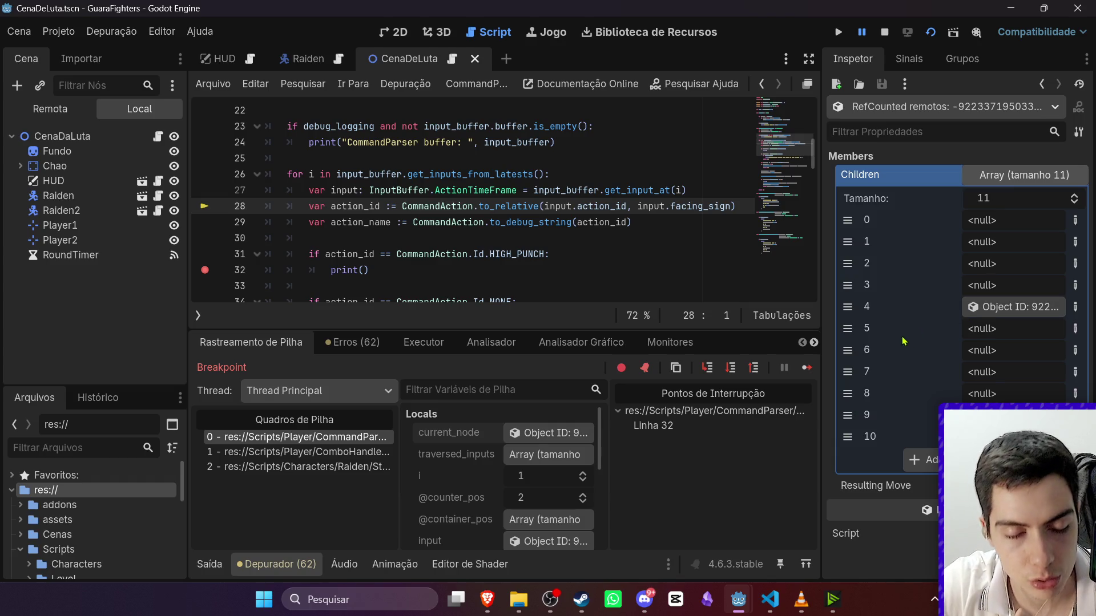
{"action": "left_click", "coordinate": [732, 370]}
{"action": "left_click", "coordinate": [734, 376]}
{"action": "left_click", "coordinate": [734, 375]}
{"action": "left_click", "coordinate": [734, 376]}
{"action": "left_click", "coordinate": [734, 377]}
{"action": "left_click", "coordinate": [734, 377]}
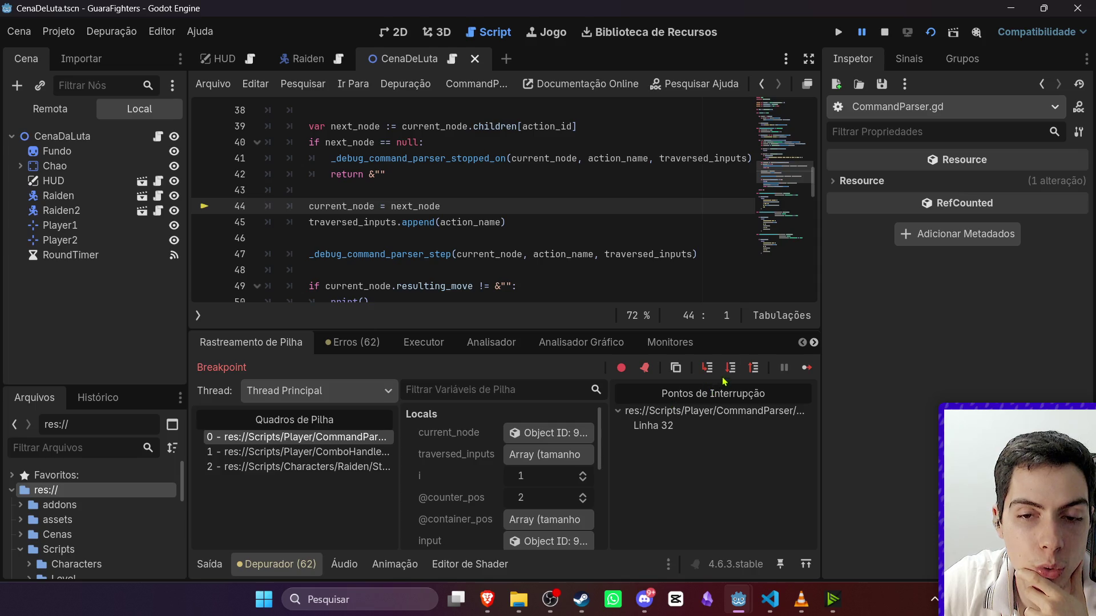
Step into the parser's last loop pass and inspect current_node's children list.
{"action": "left_click", "coordinate": [732, 370]}
{"action": "left_click", "coordinate": [732, 370]}
{"action": "left_click", "coordinate": [732, 370]}
{"action": "left_click", "coordinate": [733, 371]}
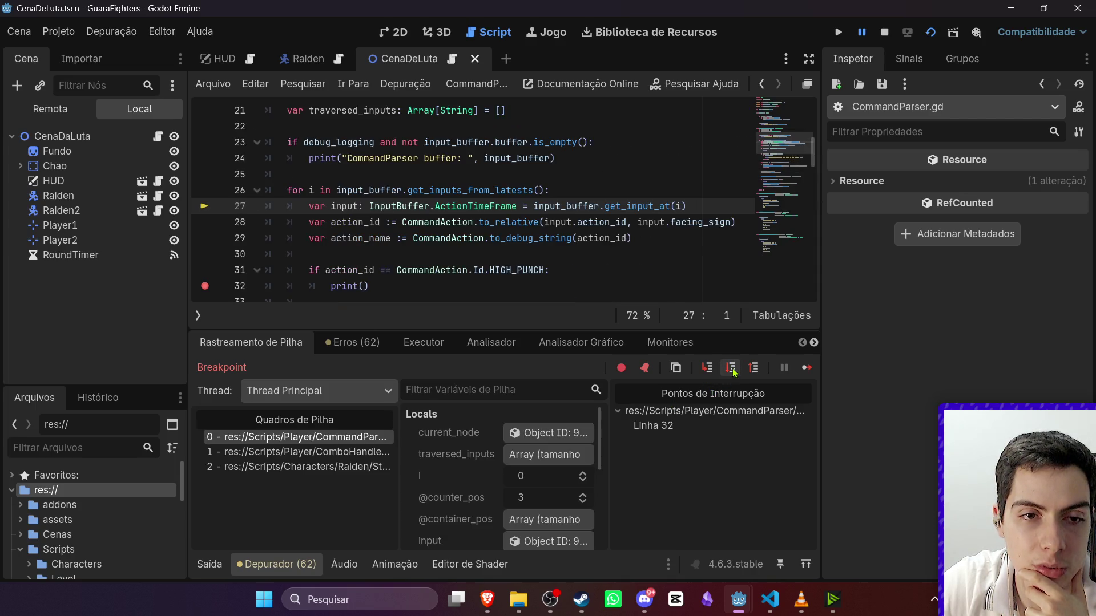
{"action": "left_click", "coordinate": [548, 432]}
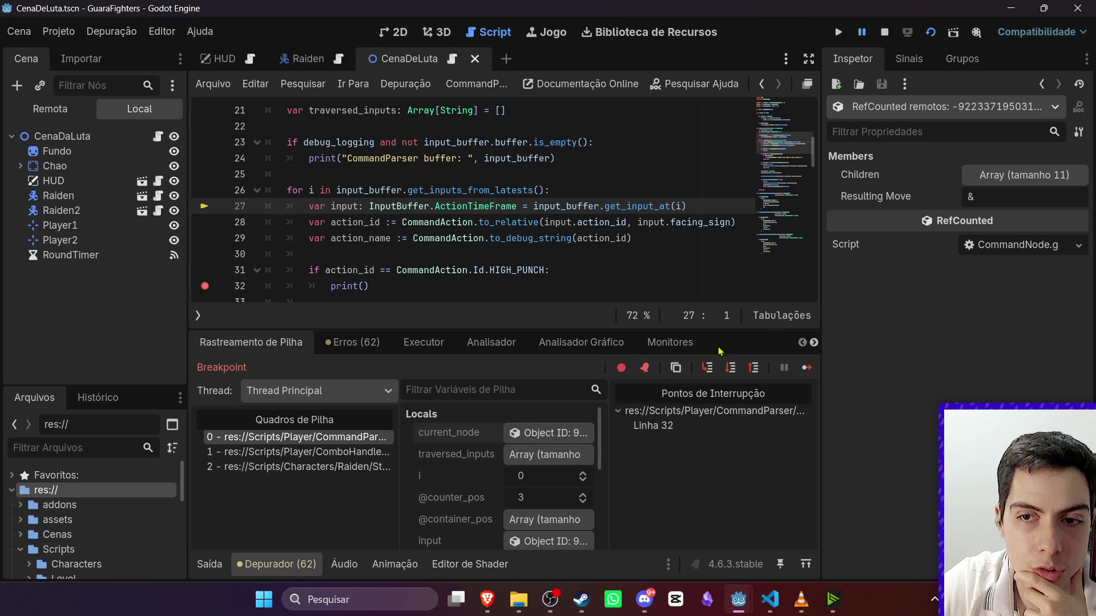
{"action": "left_click", "coordinate": [1023, 183]}
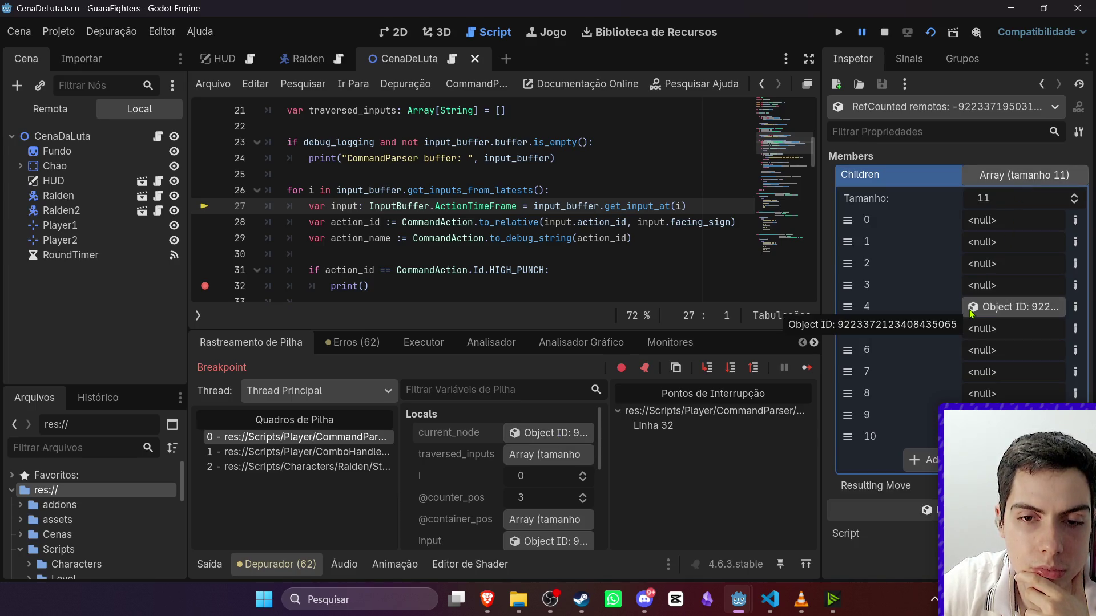
Step through until execution returns to ComboHandler.gd line 12, then stop the debug session.
{"action": "left_click", "coordinate": [731, 368]}
{"action": "left_click", "coordinate": [730, 367]}
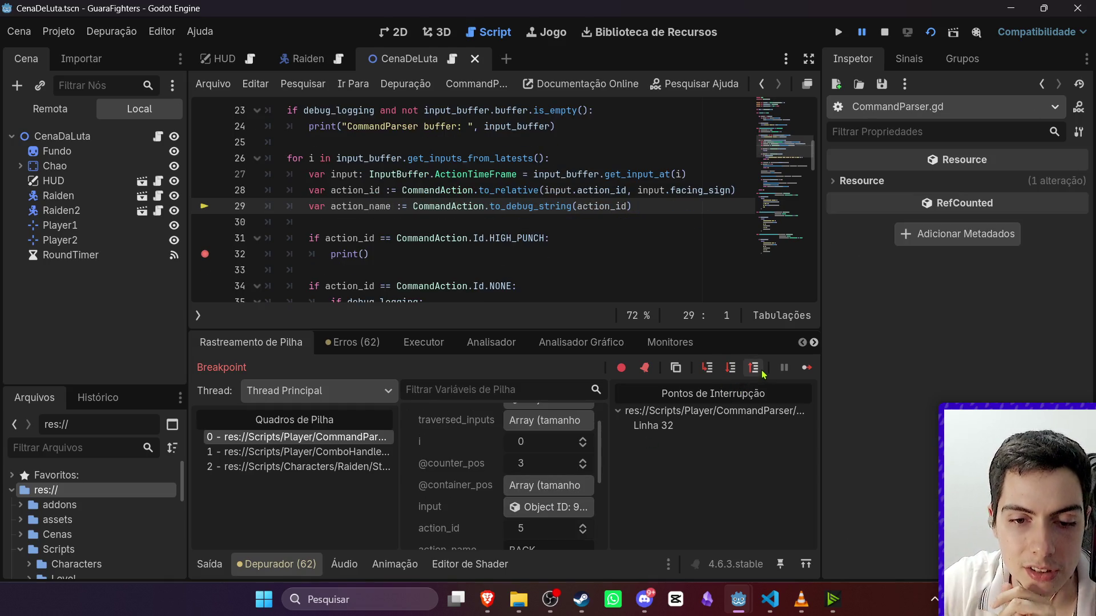
{"action": "left_click", "coordinate": [732, 369]}
{"action": "left_click", "coordinate": [732, 368]}
{"action": "left_click", "coordinate": [732, 368]}
{"action": "left_click", "coordinate": [732, 368]}
{"action": "left_click", "coordinate": [732, 368]}
{"action": "left_click", "coordinate": [732, 368]}
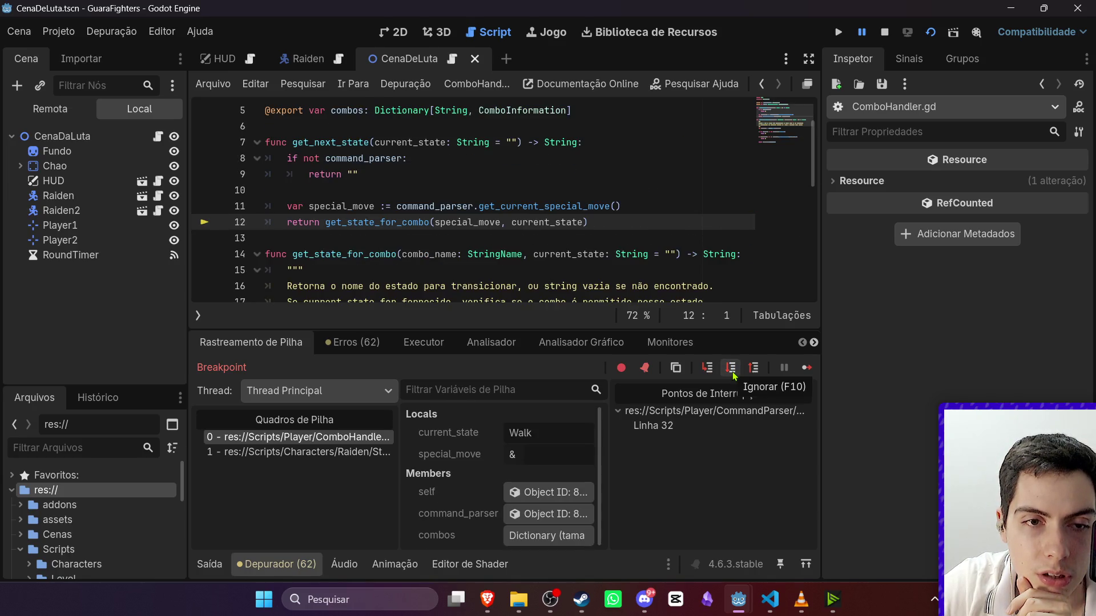
{"action": "left_click", "coordinate": [885, 32]}
Relaunch the game with F5 and enter Right, Left, J to hit the breakpoint.
{"action": "key", "text": "F5"}
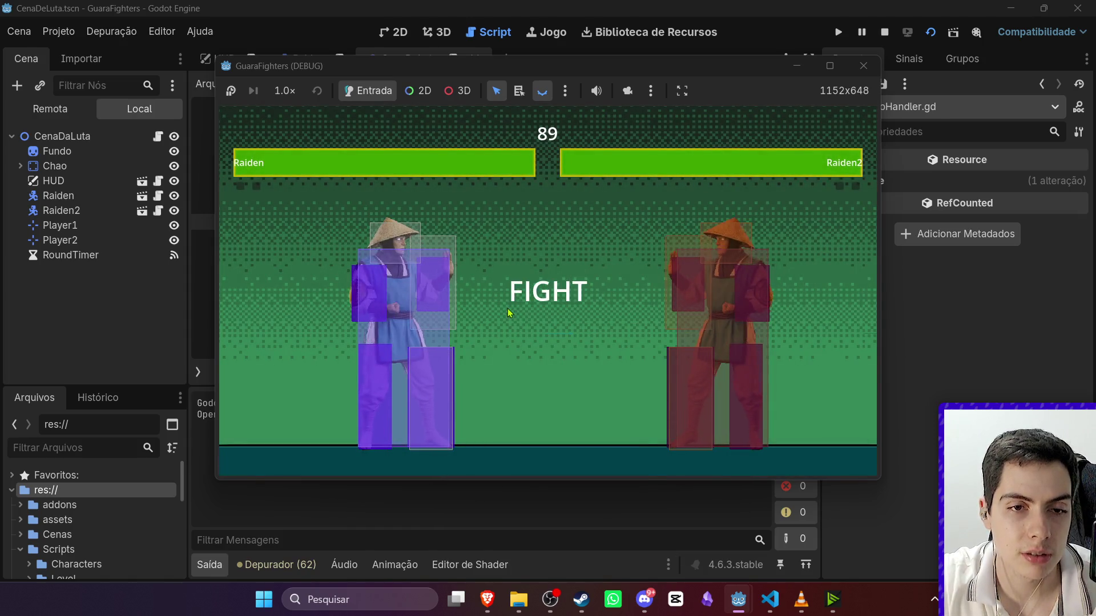
{"action": "key", "text": "Right"}
{"action": "key", "text": "Left"}
{"action": "key", "text": "j"}
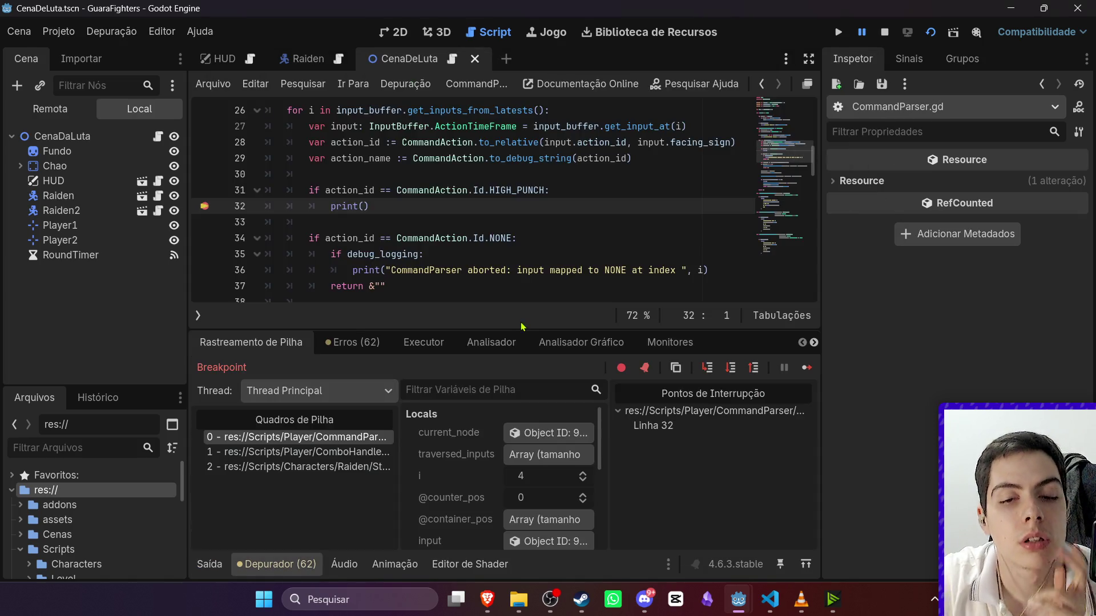
Step over past the HIGH_PUNCH breakpoint and the node update lines.
{"action": "scroll", "coordinate": [540, 462], "scroll_direction": "down", "scroll_amount": 3}
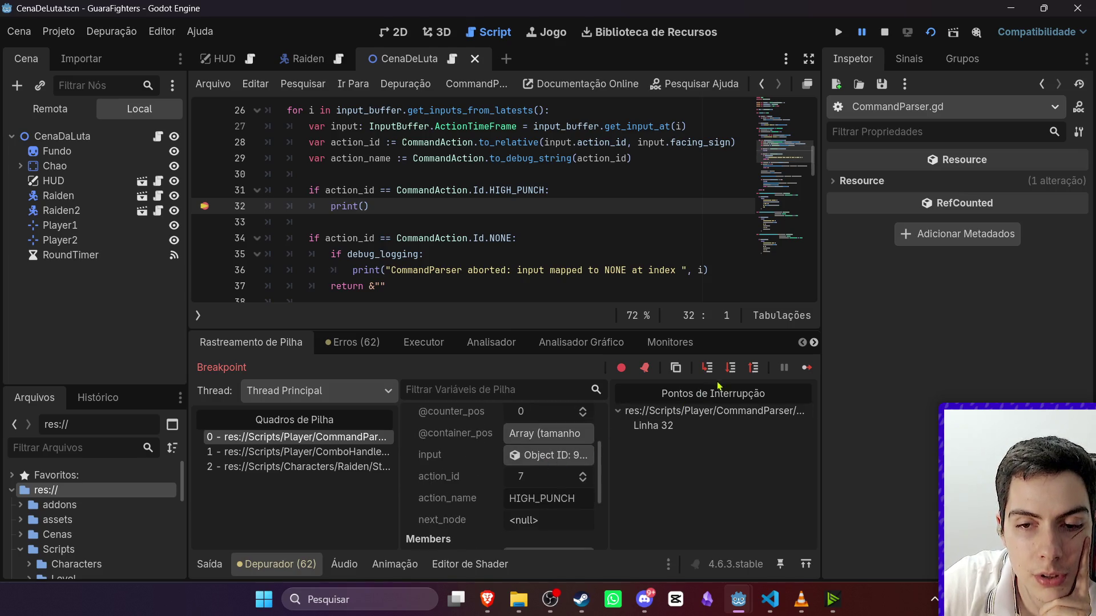
{"action": "left_click", "coordinate": [731, 368]}
{"action": "left_click", "coordinate": [731, 369]}
{"action": "left_click", "coordinate": [731, 368]}
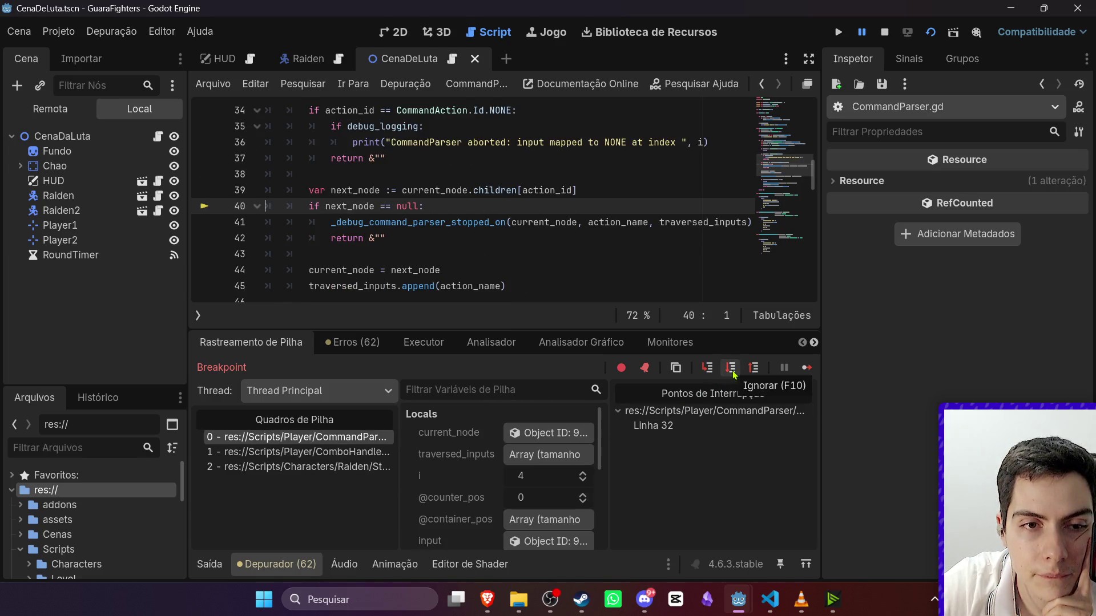
{"action": "left_click", "coordinate": [733, 371]}
{"action": "left_click", "coordinate": [733, 371]}
{"action": "left_click", "coordinate": [734, 371]}
Step into the next loop pass up to the HIGH_PUNCH check.
{"action": "left_click", "coordinate": [731, 368]}
{"action": "left_click", "coordinate": [731, 368]}
{"action": "left_click", "coordinate": [731, 368]}
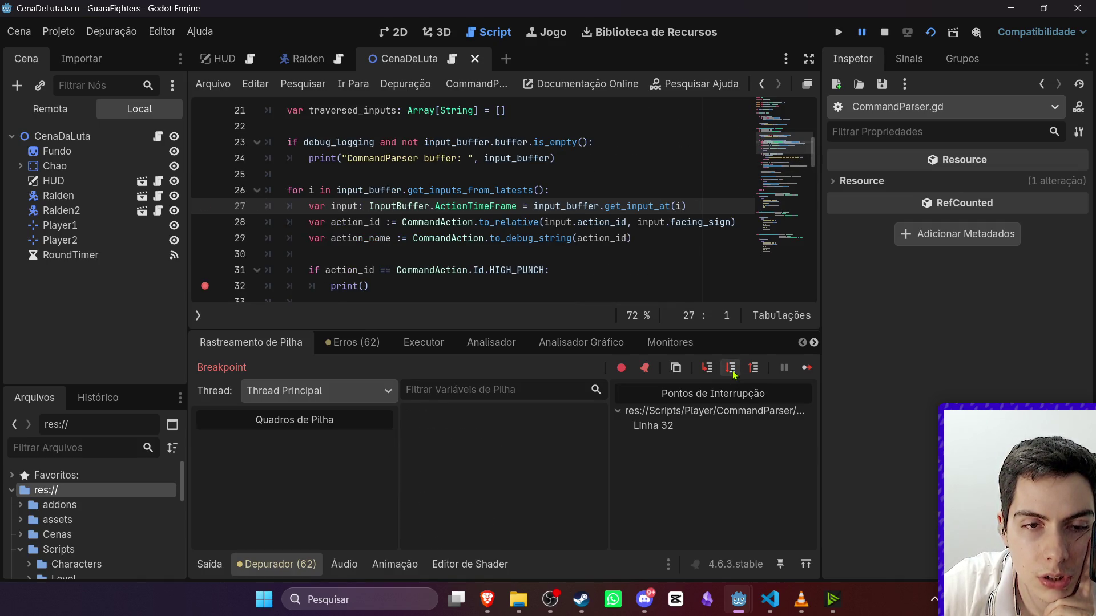
{"action": "left_click", "coordinate": [731, 368]}
{"action": "left_click", "coordinate": [731, 368]}
{"action": "scroll", "coordinate": [547, 504], "scroll_direction": "down", "scroll_amount": 2}
{"action": "scroll", "coordinate": [548, 491], "scroll_direction": "up", "scroll_amount": 5}
Inspect current_node's children, then step through the node update and resulting move check.
{"action": "left_click", "coordinate": [580, 432]}
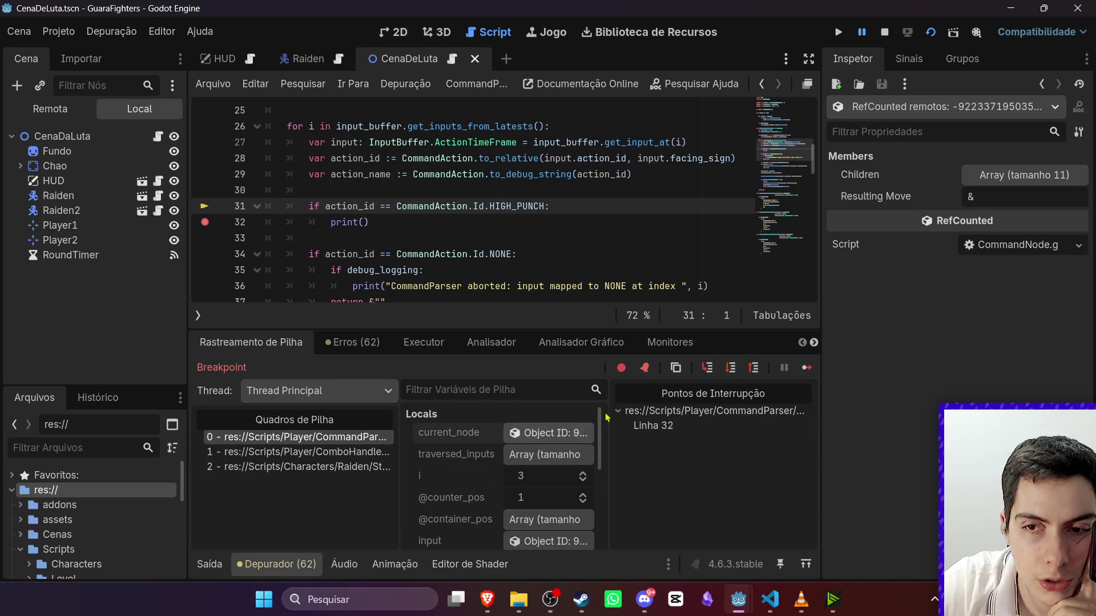
{"action": "left_click", "coordinate": [1022, 175]}
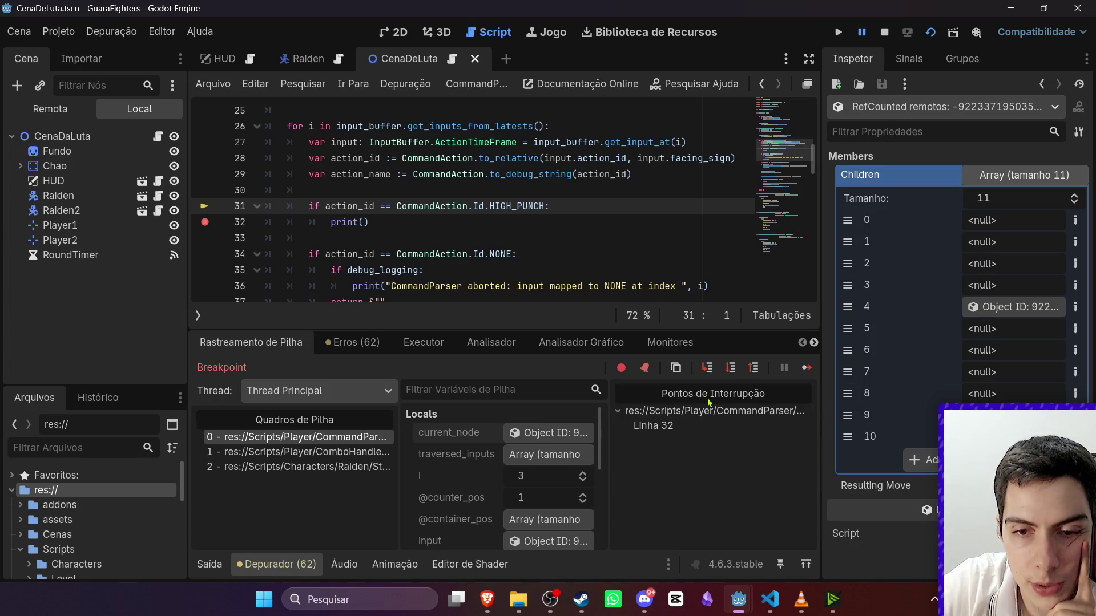
{"action": "left_click", "coordinate": [731, 368]}
{"action": "left_click", "coordinate": [731, 368]}
{"action": "left_click", "coordinate": [731, 368]}
{"action": "left_click", "coordinate": [732, 371]}
{"action": "left_click", "coordinate": [732, 371]}
{"action": "left_click", "coordinate": [732, 371]}
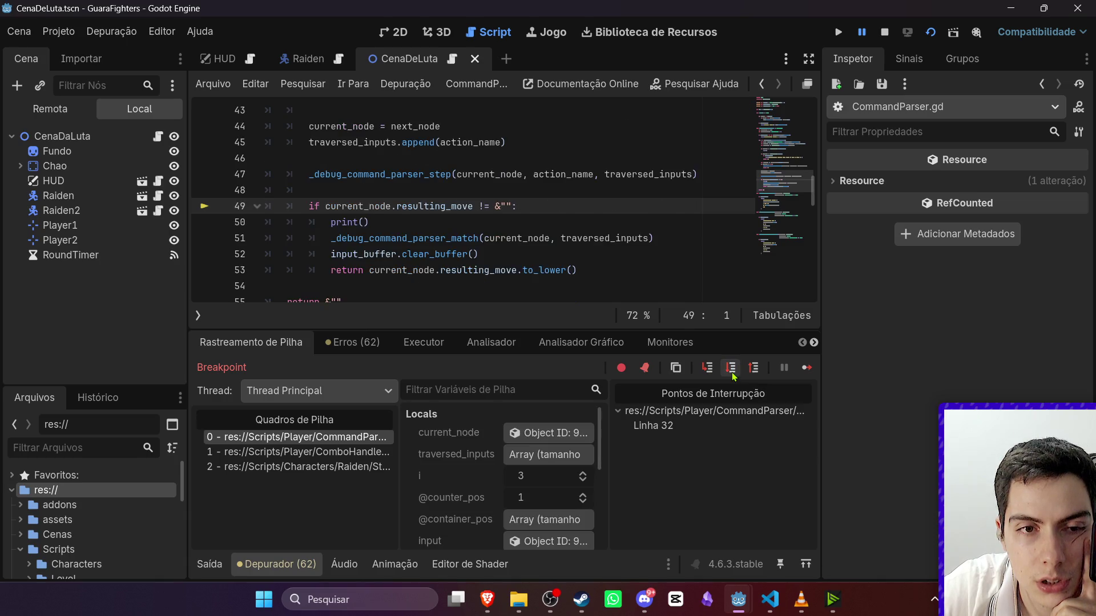
{"action": "left_click", "coordinate": [732, 371]}
Re-inspect current_node's children and step forward to the NONE action check.
{"action": "scroll", "coordinate": [559, 508], "scroll_direction": "down", "scroll_amount": 2}
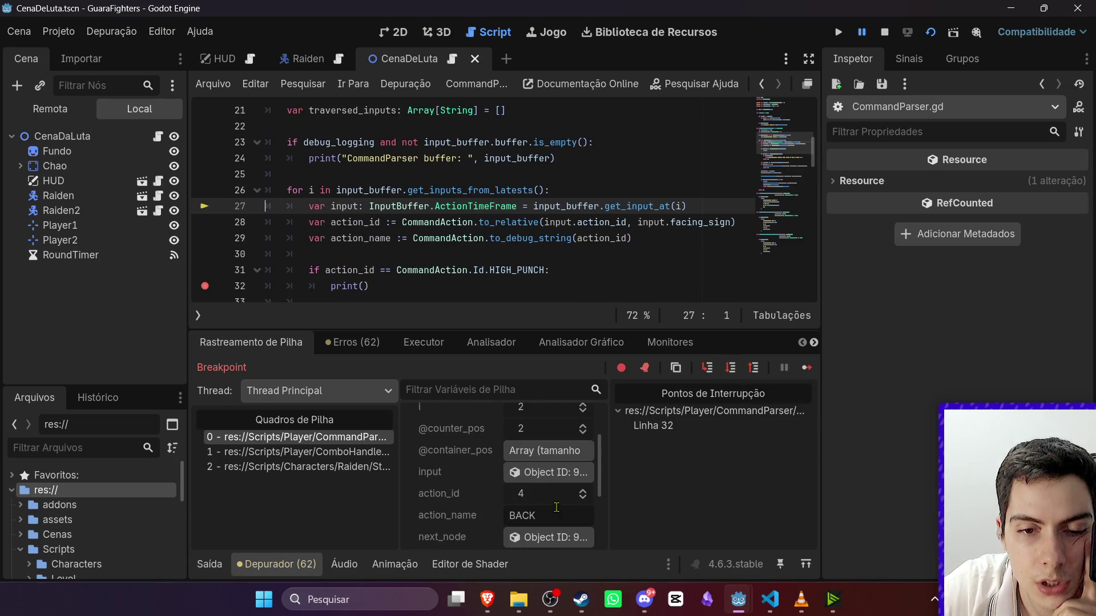
{"action": "scroll", "coordinate": [547, 468], "scroll_direction": "up", "scroll_amount": 3}
{"action": "left_click", "coordinate": [539, 433]}
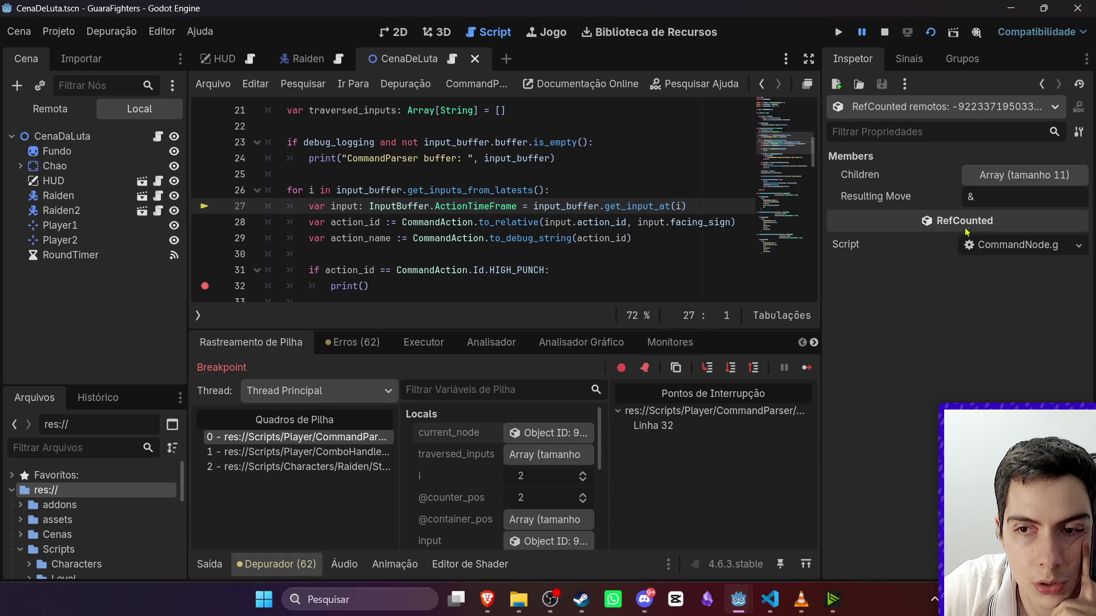
{"action": "left_click", "coordinate": [999, 176]}
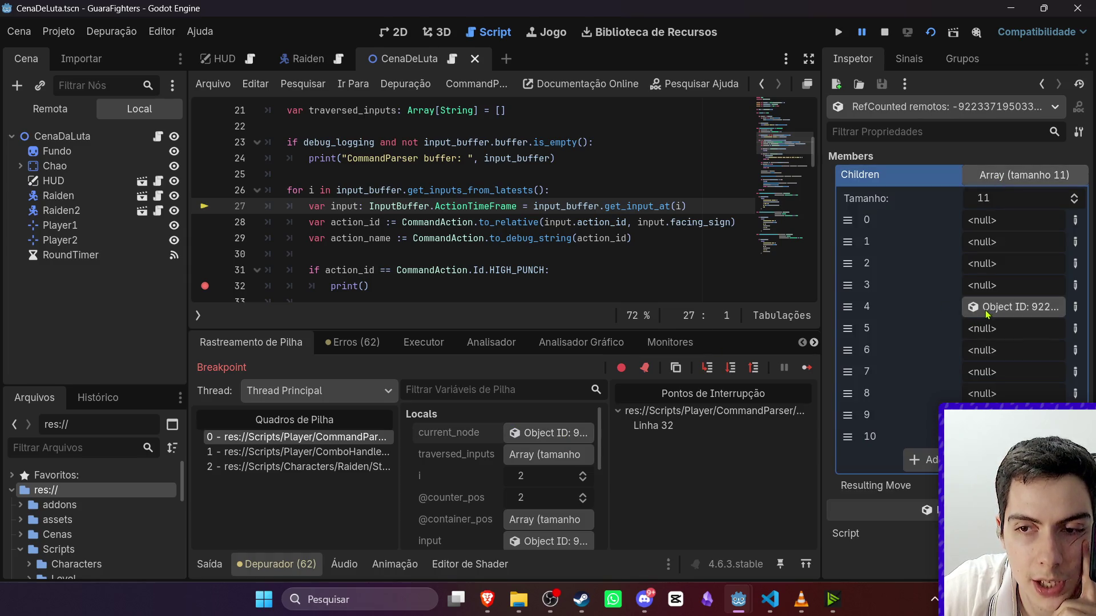
{"action": "scroll", "coordinate": [560, 502], "scroll_direction": "down", "scroll_amount": 2}
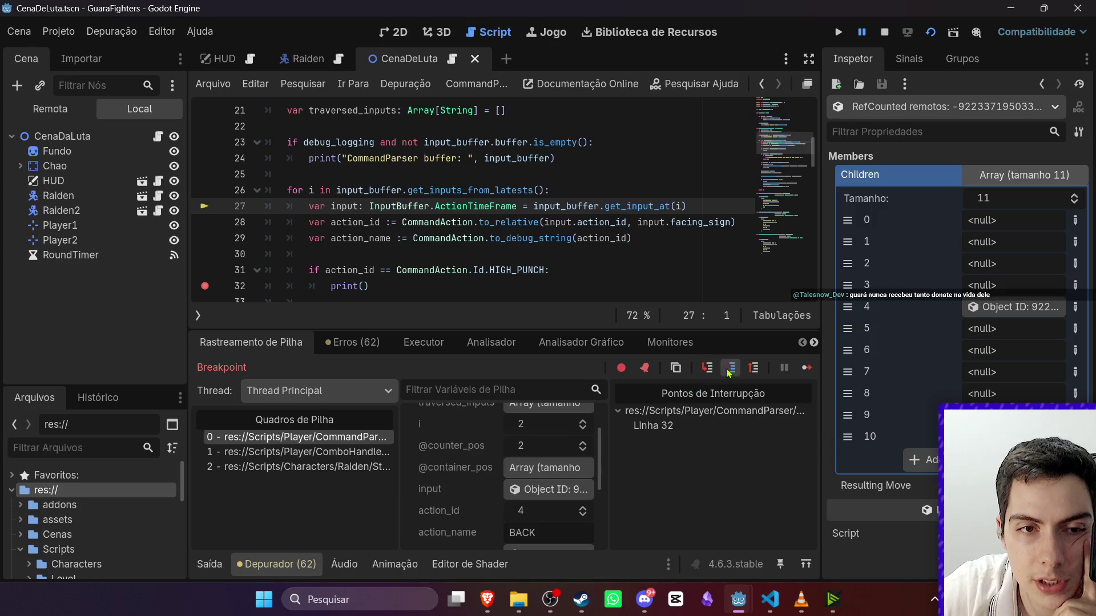
{"action": "left_click", "coordinate": [729, 371]}
{"action": "left_click", "coordinate": [729, 372]}
{"action": "left_click", "coordinate": [728, 371]}
{"action": "left_click", "coordinate": [729, 372]}
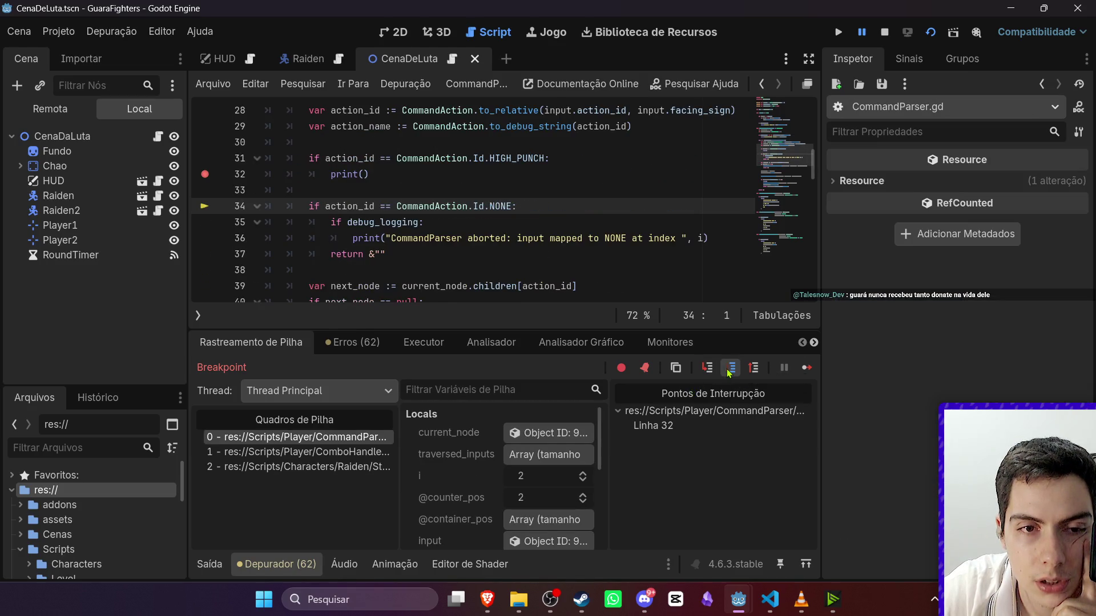
{"action": "left_click", "coordinate": [728, 372]}
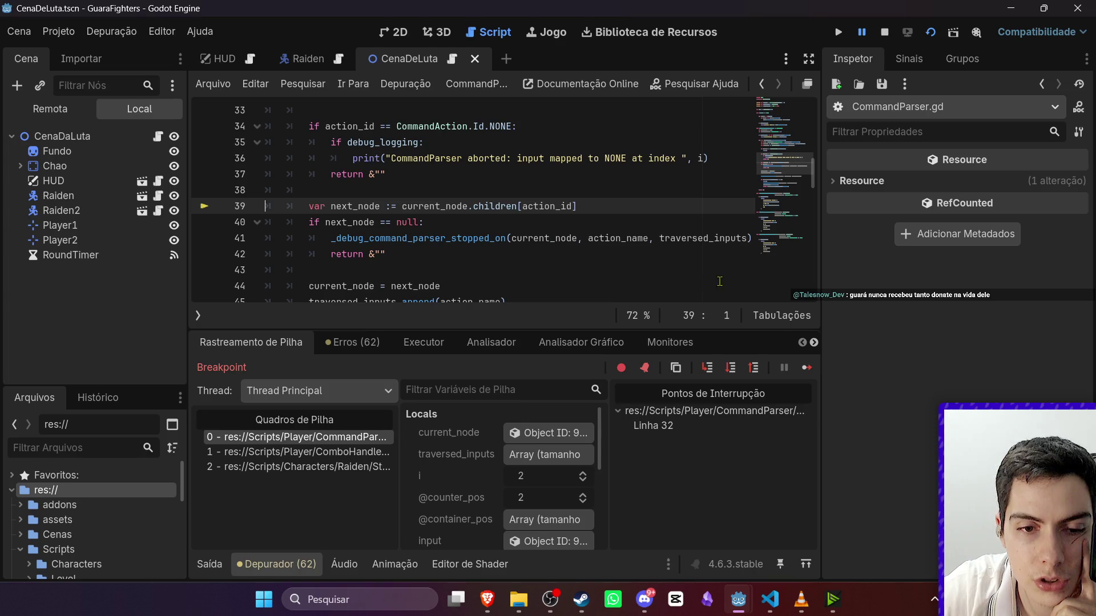
Inspect current_node's children again, then step past the null node check into the next loop pass.
{"action": "left_click", "coordinate": [549, 434]}
{"action": "left_click", "coordinate": [1002, 177]}
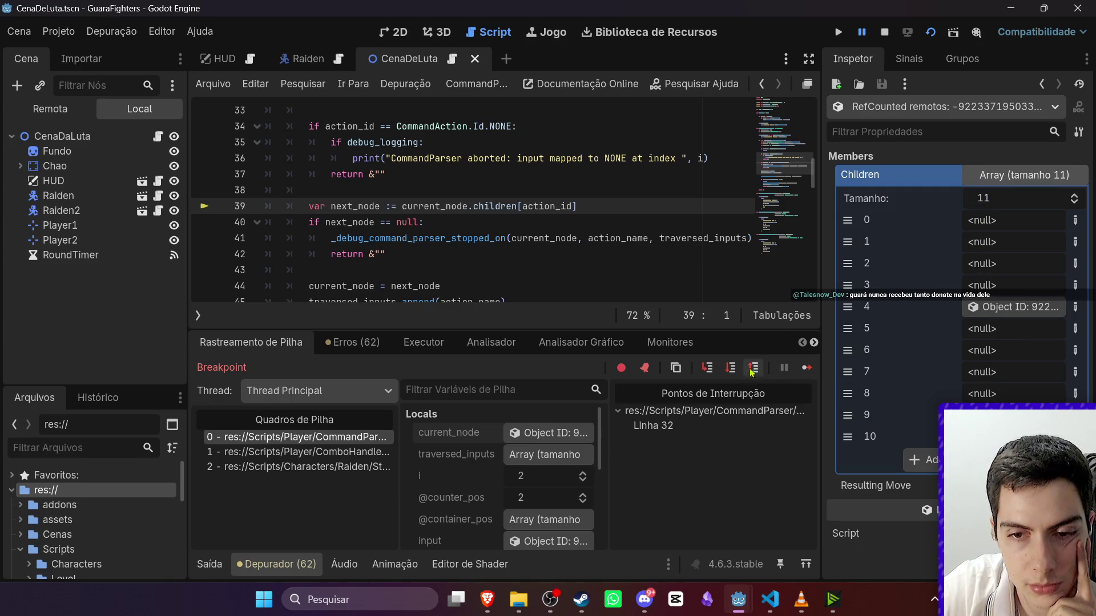
{"action": "left_click", "coordinate": [732, 371]}
{"action": "left_click", "coordinate": [732, 371]}
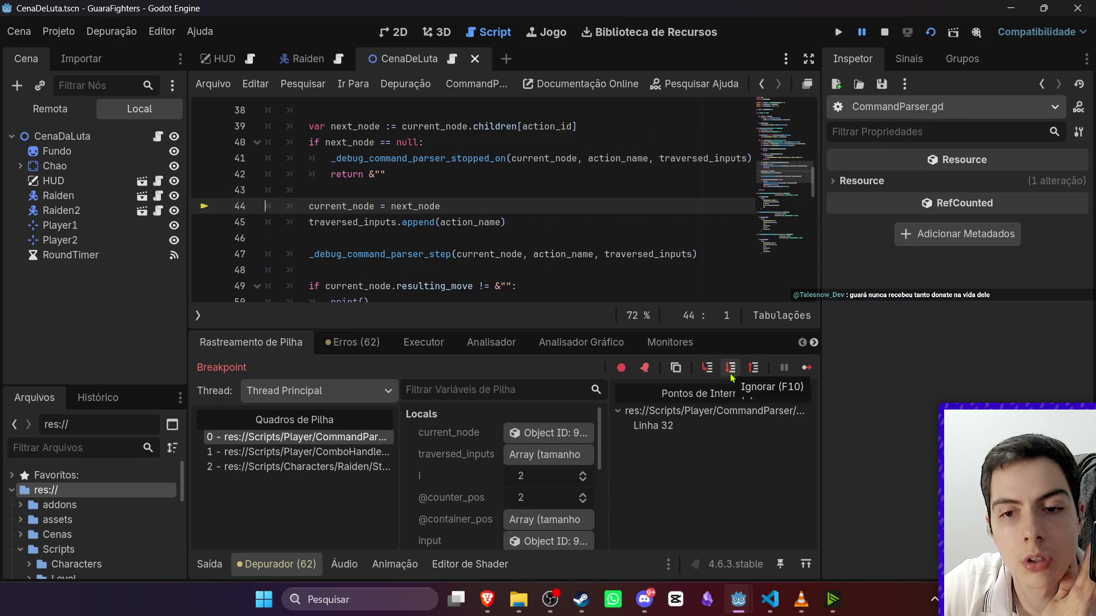
{"action": "left_click", "coordinate": [732, 371]}
{"action": "left_click", "coordinate": [731, 377]}
{"action": "left_click", "coordinate": [731, 376]}
{"action": "left_click", "coordinate": [731, 377]}
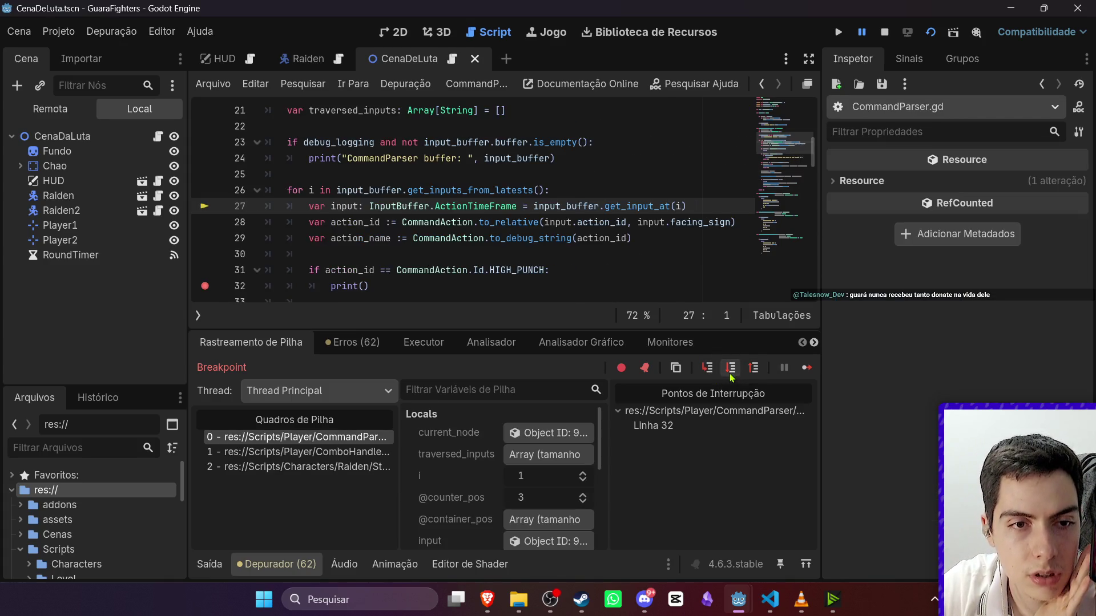
Inspect current_node's children at the action name line, then step past the HIGH_PUNCH and NONE checks.
{"action": "scroll", "coordinate": [528, 522], "scroll_direction": "down", "scroll_amount": 3}
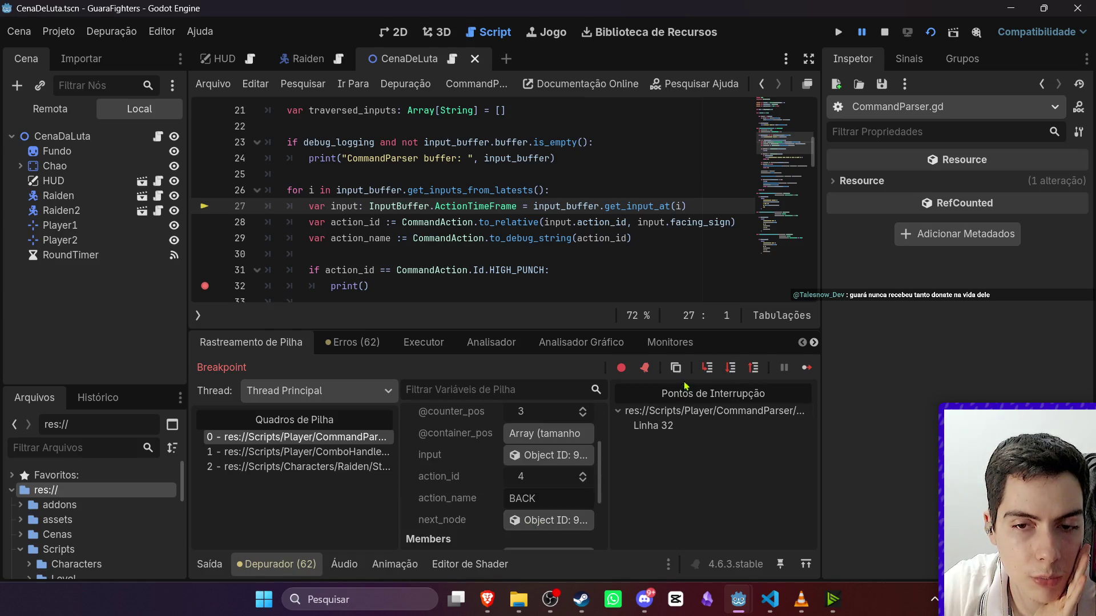
{"action": "left_click", "coordinate": [730, 370]}
{"action": "left_click", "coordinate": [730, 369]}
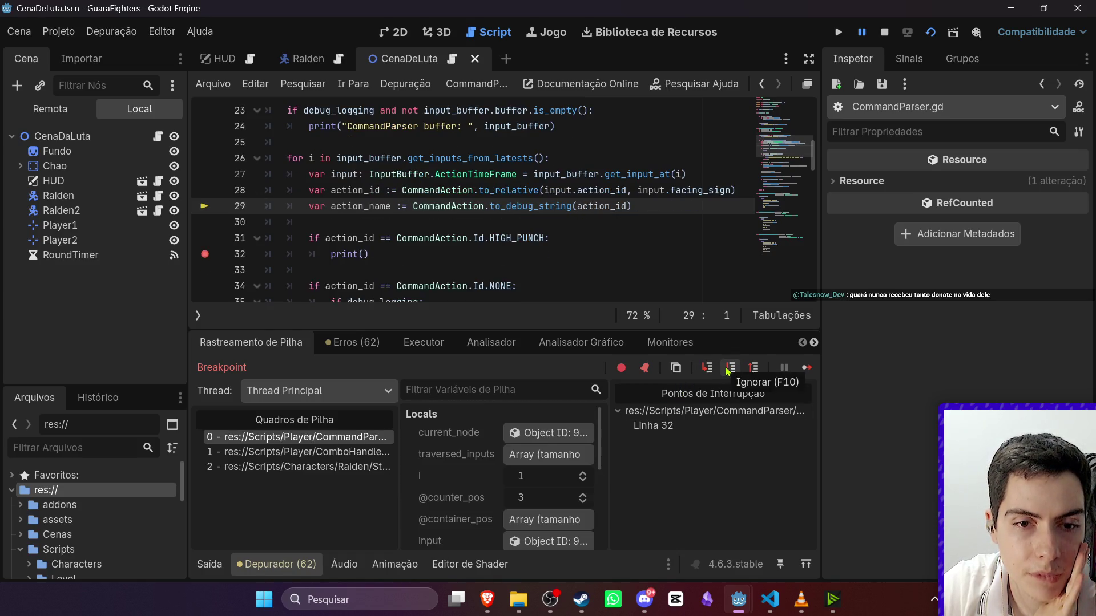
{"action": "left_click", "coordinate": [548, 433]}
{"action": "left_click", "coordinate": [990, 178]}
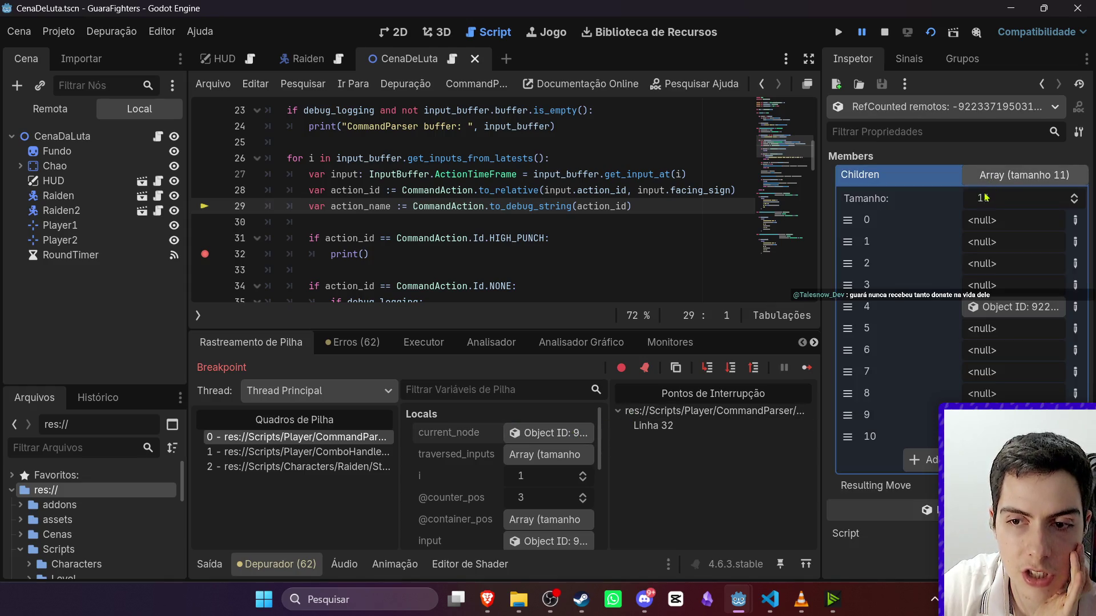
{"action": "left_click", "coordinate": [730, 370]}
{"action": "left_click", "coordinate": [729, 370]}
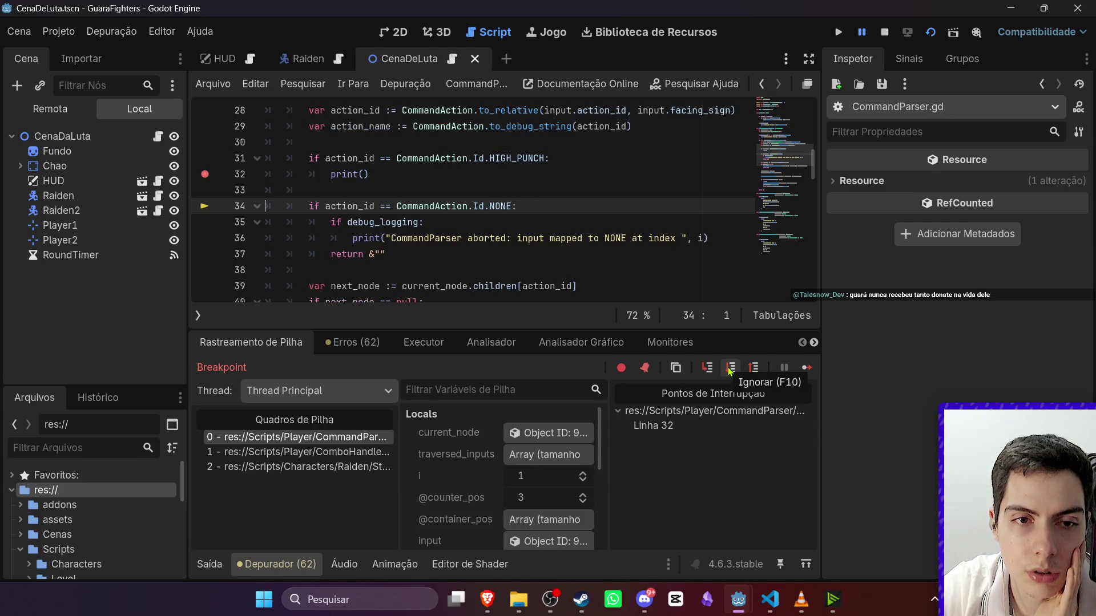
{"action": "left_click", "coordinate": [730, 370]}
{"action": "left_click", "coordinate": [730, 369]}
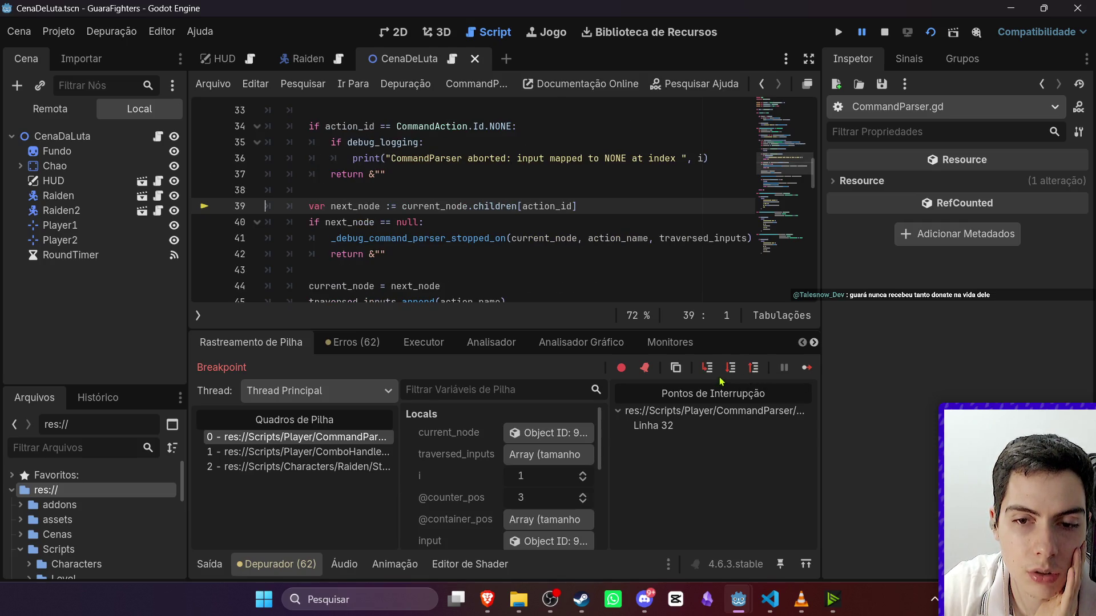
Step through the current_node assignment to line 49, loop back, and expand current_node's children.
{"action": "scroll", "coordinate": [572, 491], "scroll_direction": "down", "scroll_amount": 4}
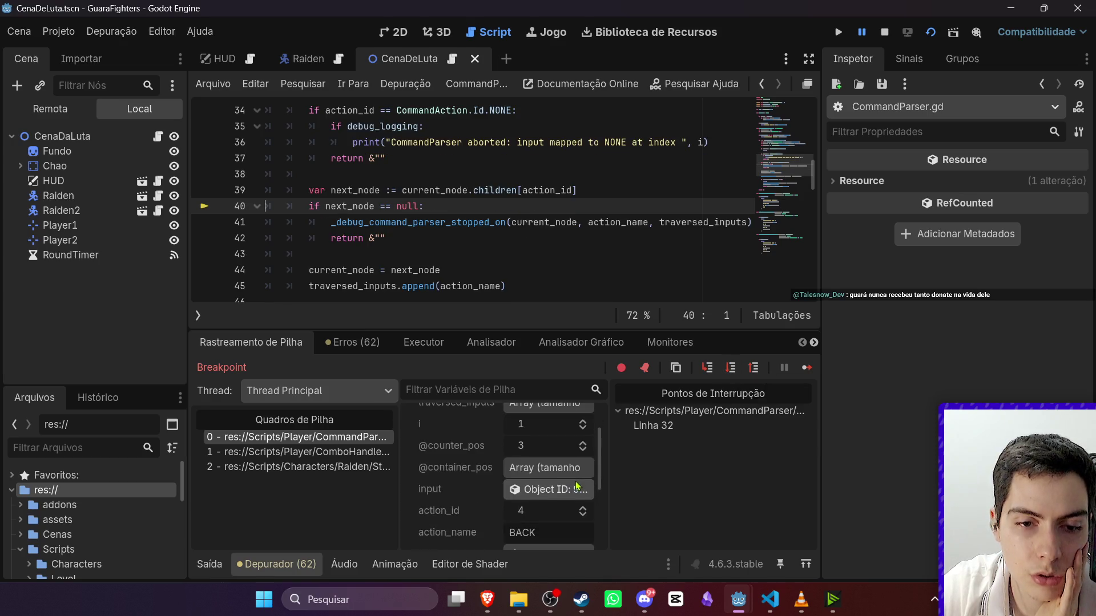
{"action": "left_click", "coordinate": [730, 370]}
{"action": "left_click", "coordinate": [730, 370]}
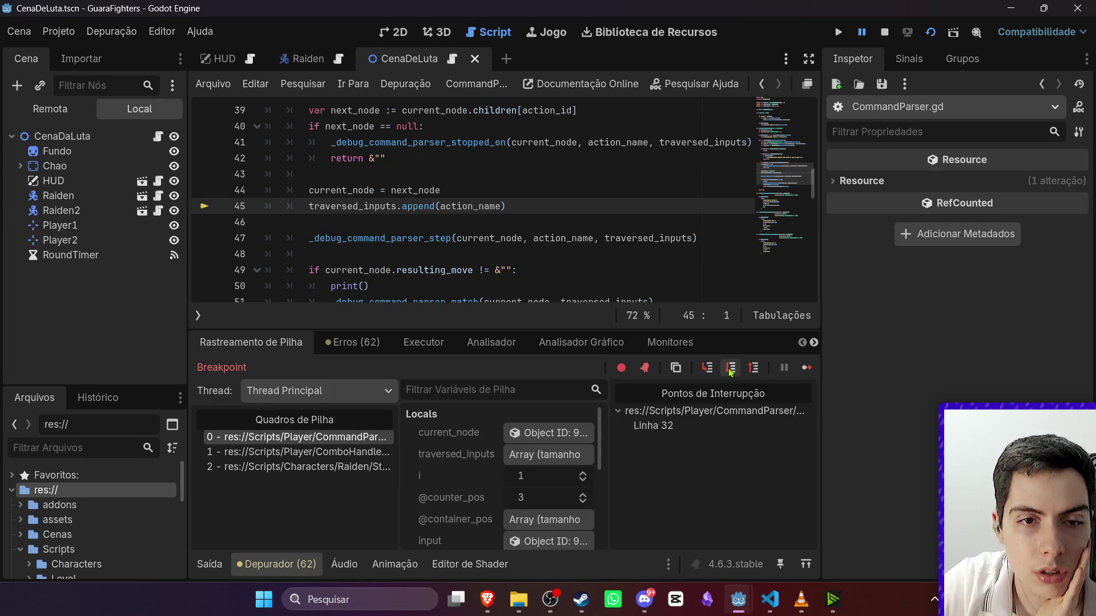
{"action": "left_click", "coordinate": [730, 370]}
{"action": "left_click", "coordinate": [730, 370]}
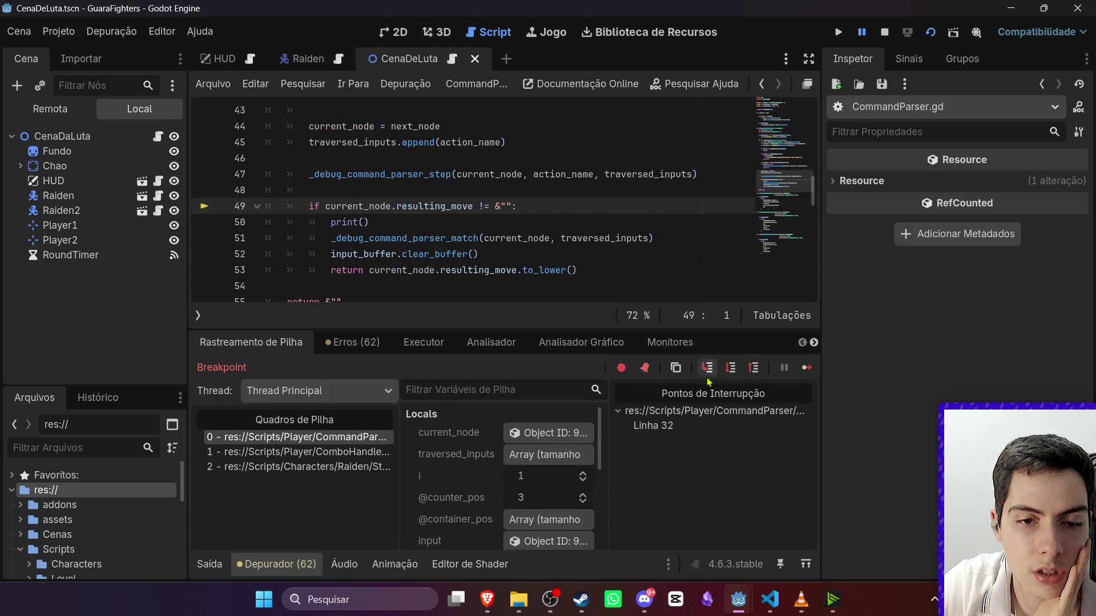
{"action": "left_click", "coordinate": [578, 436]}
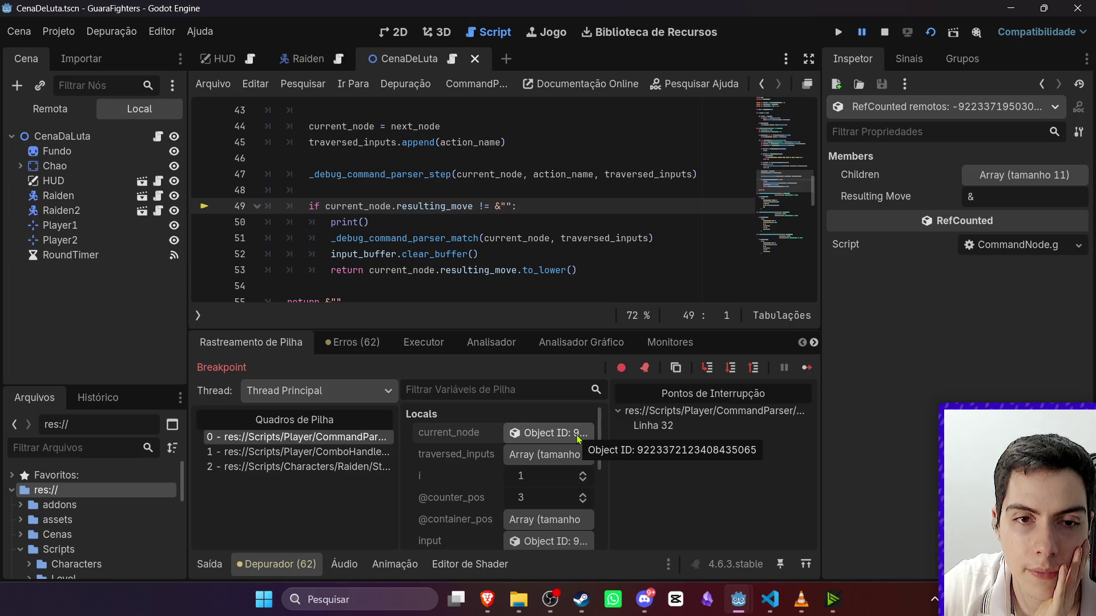
{"action": "left_click", "coordinate": [730, 370]}
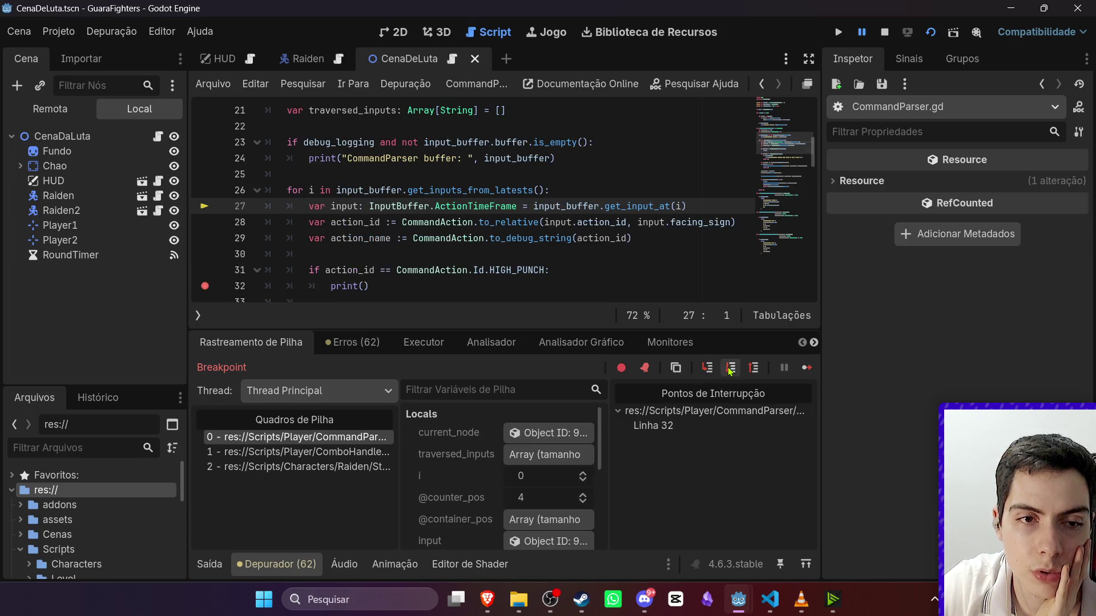
{"action": "scroll", "coordinate": [500, 485], "scroll_direction": "down", "scroll_amount": 3}
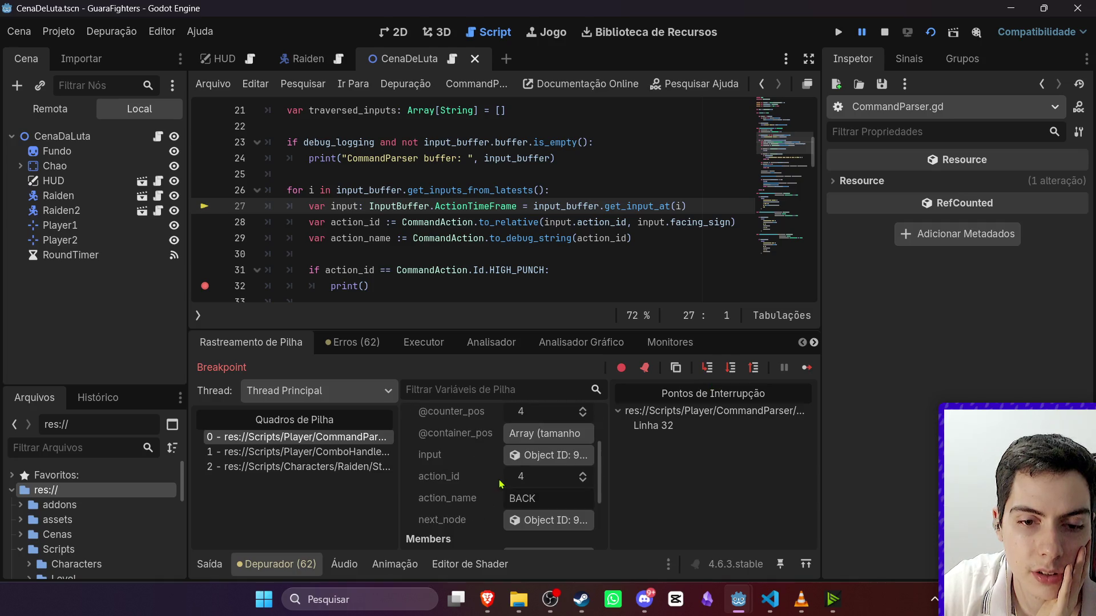
{"action": "scroll", "coordinate": [515, 489], "scroll_direction": "up", "scroll_amount": 3}
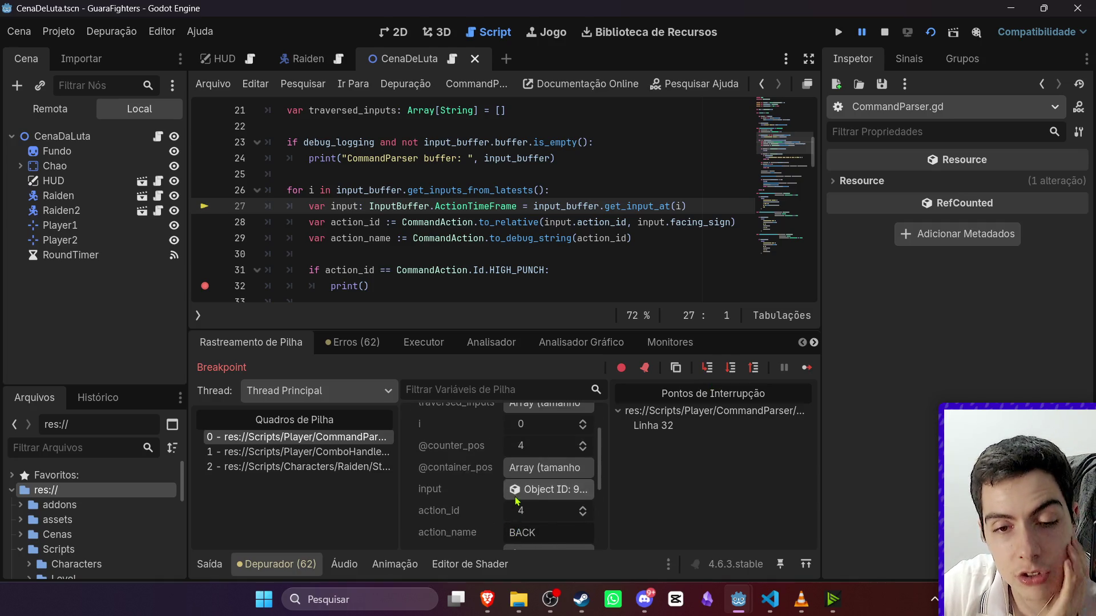
{"action": "left_click", "coordinate": [568, 430]}
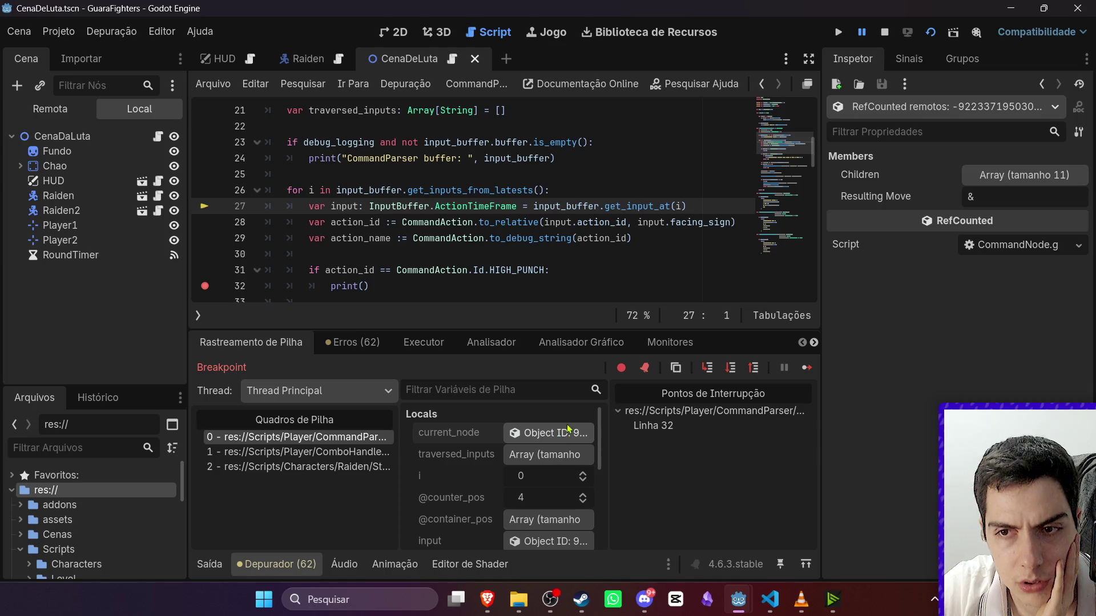
{"action": "left_click", "coordinate": [1009, 177]}
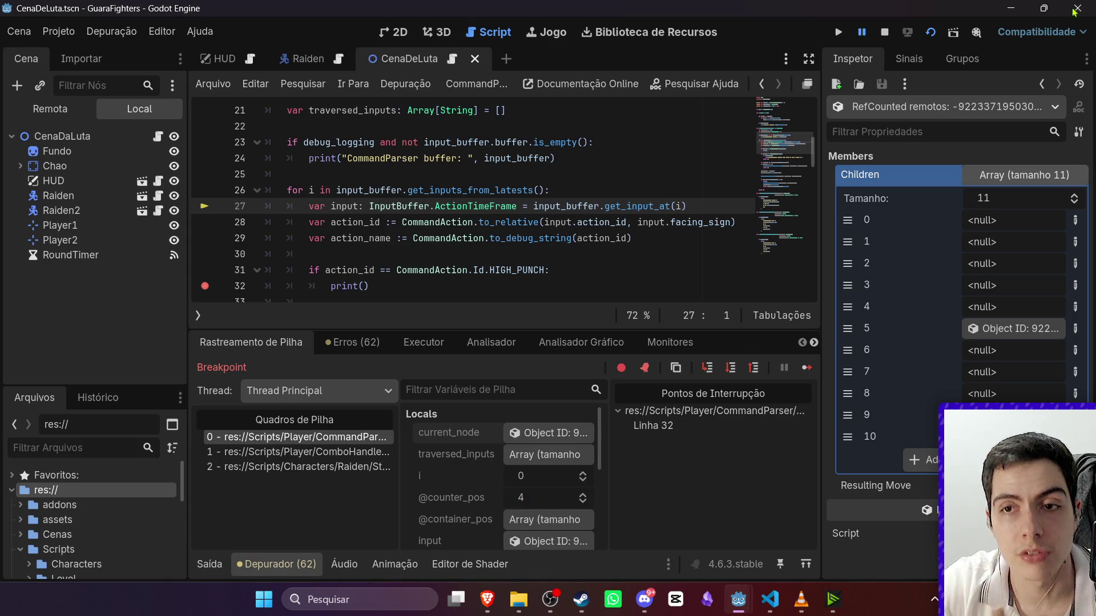
Stop the running game and relaunch the fight scene.
{"action": "left_click", "coordinate": [883, 34]}
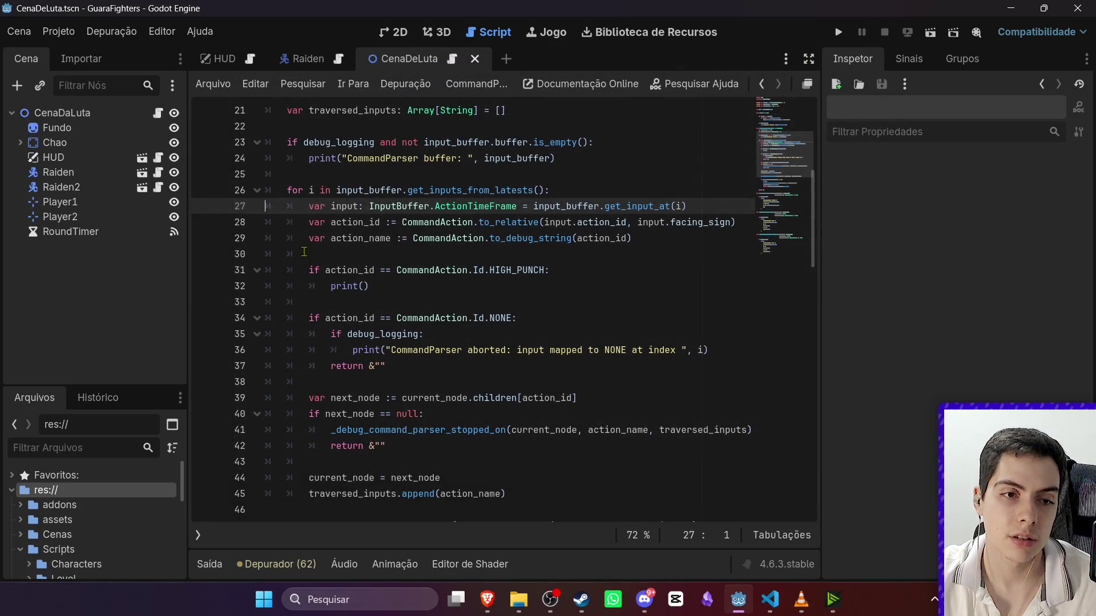
{"action": "left_click", "coordinate": [926, 33]}
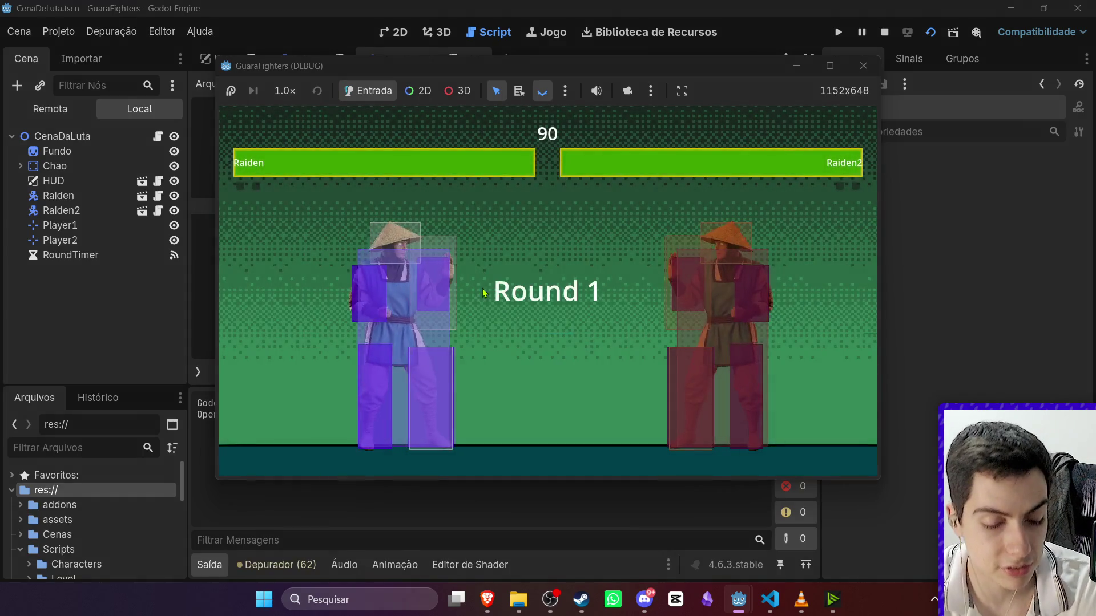
Perform the Right, Left fatality input in game, then stop it with F8.
{"action": "key", "text": "Right"}
{"action": "key", "text": "Left"}
{"action": "key", "text": "Right"}
{"action": "key", "text": "Left"}
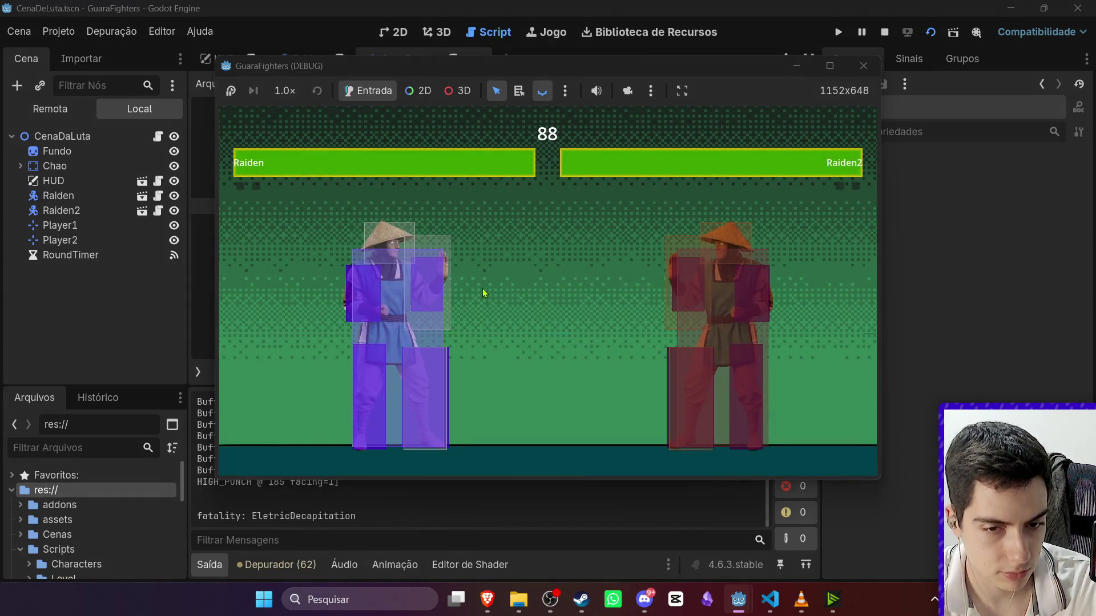
{"action": "key", "text": "F8"}
Check the 'fatality: EletricDecapitation' output line and select the HIGH_PUNCH debug block, lines 31–33.
{"action": "left_click_drag", "start_coordinate": [351, 516], "coordinate": [193, 508]}
{"action": "left_click", "coordinate": [242, 508]}
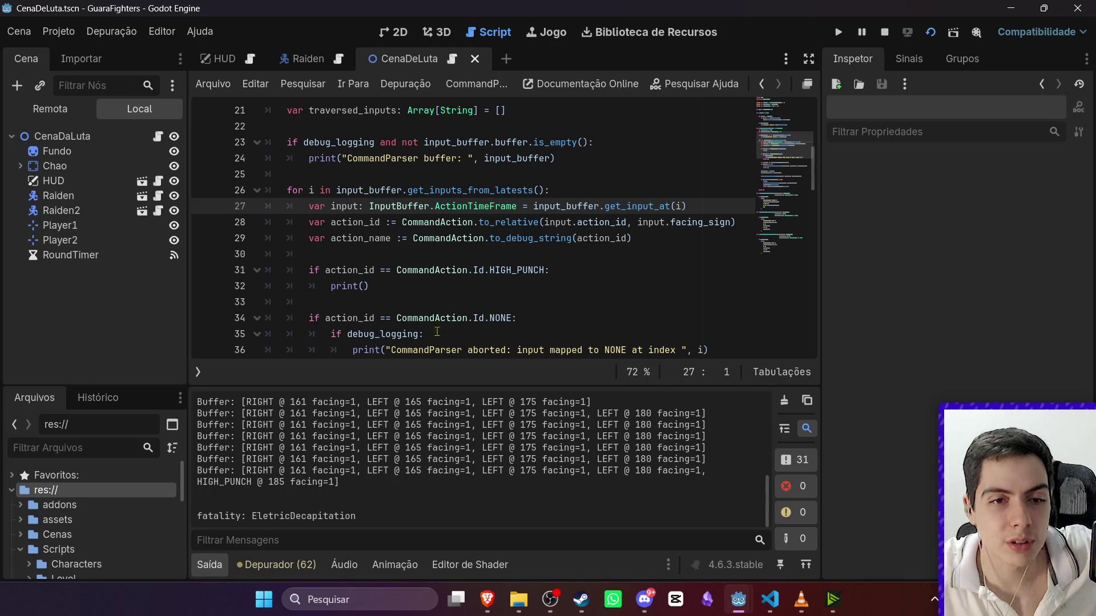
{"action": "left_click_drag", "start_coordinate": [398, 292], "coordinate": [197, 268]}
Delete the selected HIGH_PUNCH debug block and save CommandParser.gd.
{"action": "key", "text": "BackSpace"}
{"action": "left_click", "coordinate": [473, 246]}
{"action": "key", "text": "ctrl+s"}
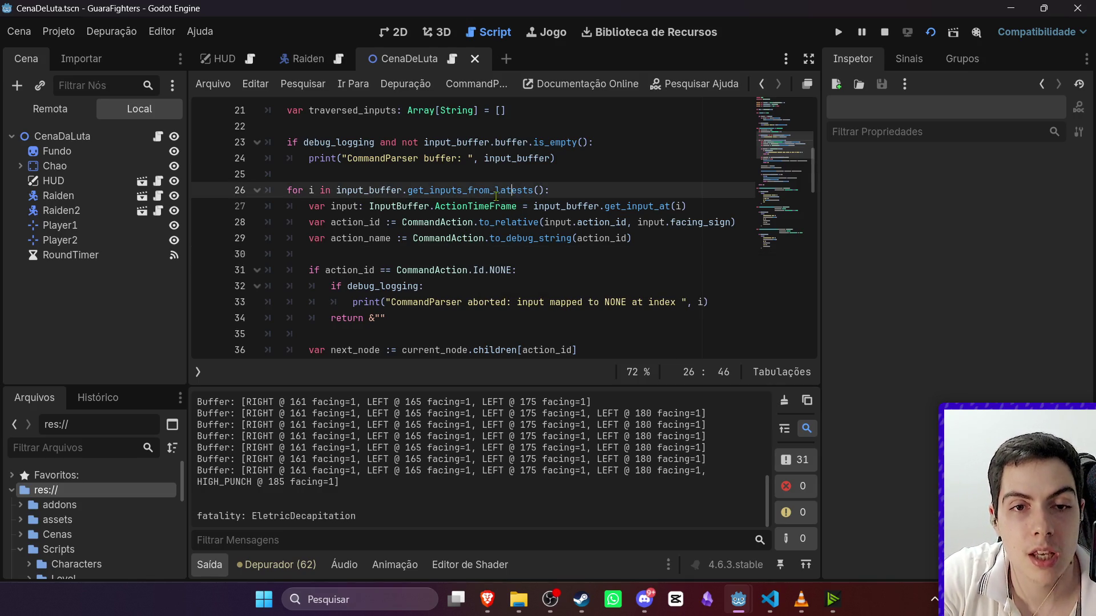
Review the get_inputs_from_latests definition in InputBuffering, then return to the CommandParser loop.
{"action": "left_click", "coordinate": [468, 190], "text": "ctrl"}
{"action": "scroll", "coordinate": [507, 238], "scroll_direction": "down", "scroll_amount": 2}
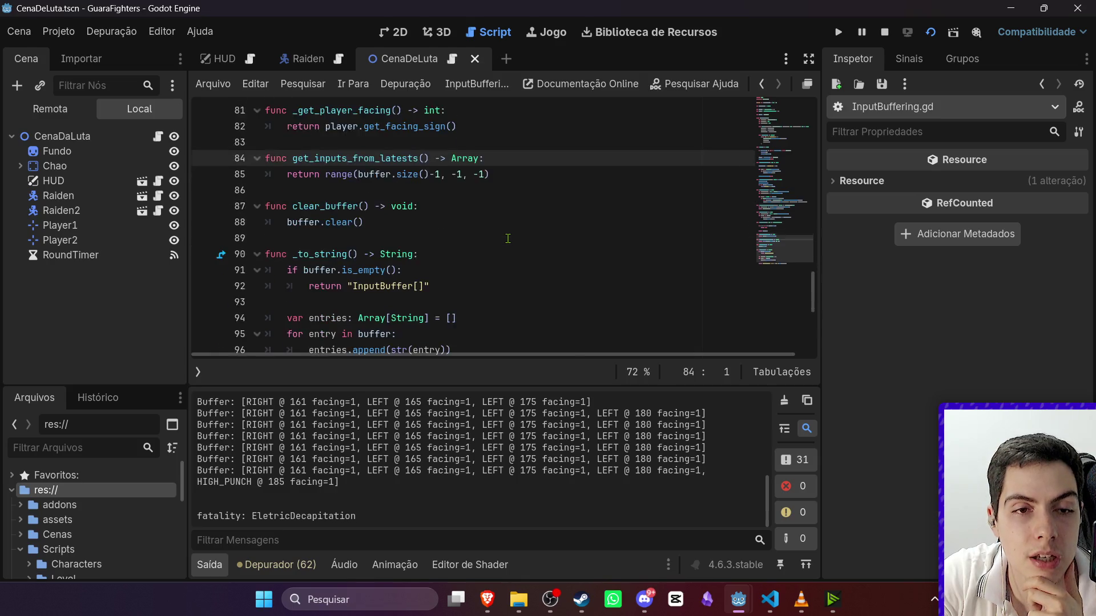
{"action": "scroll", "coordinate": [507, 238], "scroll_direction": "up", "scroll_amount": 4}
{"action": "scroll", "coordinate": [507, 237], "scroll_direction": "down", "scroll_amount": 4}
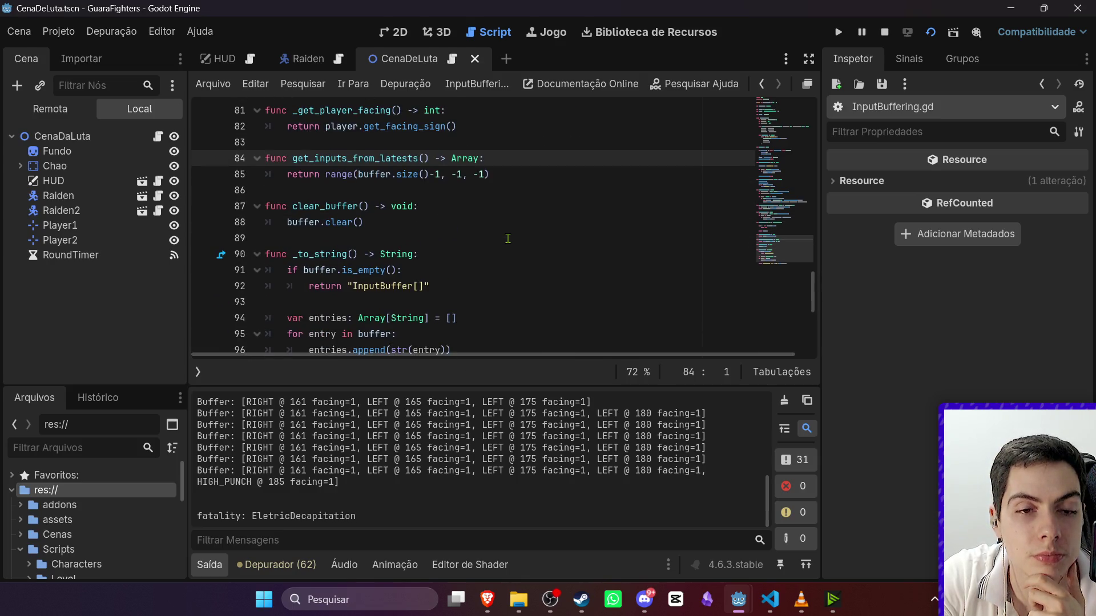
{"action": "scroll", "coordinate": [507, 238], "scroll_direction": "down", "scroll_amount": 4}
{"action": "scroll", "coordinate": [508, 238], "scroll_direction": "up", "scroll_amount": 3}
{"action": "left_click", "coordinate": [507, 238]}
{"action": "key", "text": "alt+Left"}
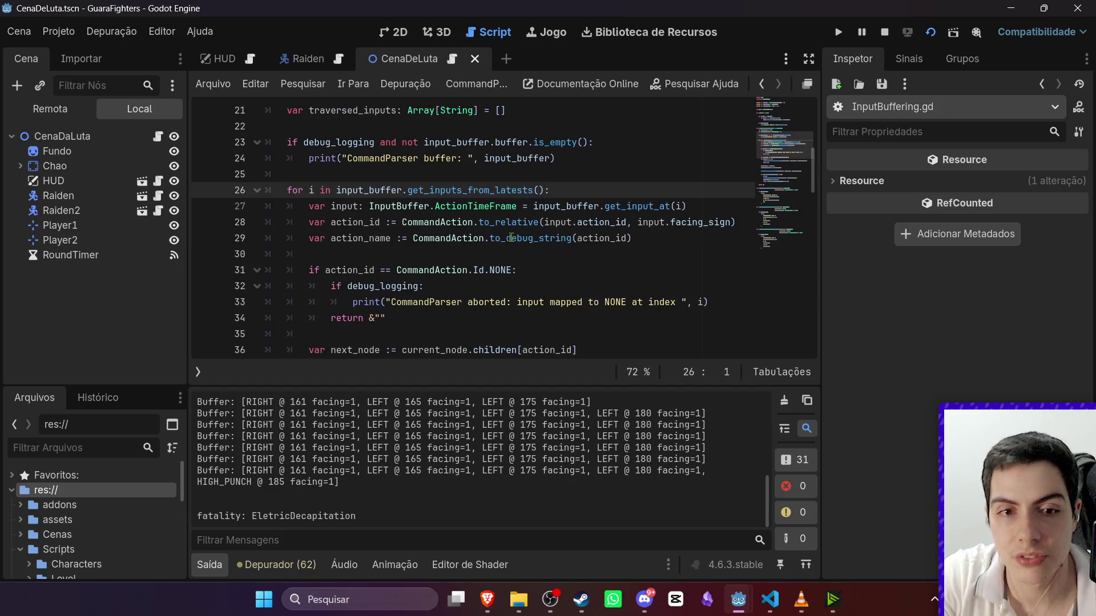
{"action": "scroll", "coordinate": [471, 296], "scroll_direction": "down", "scroll_amount": 3}
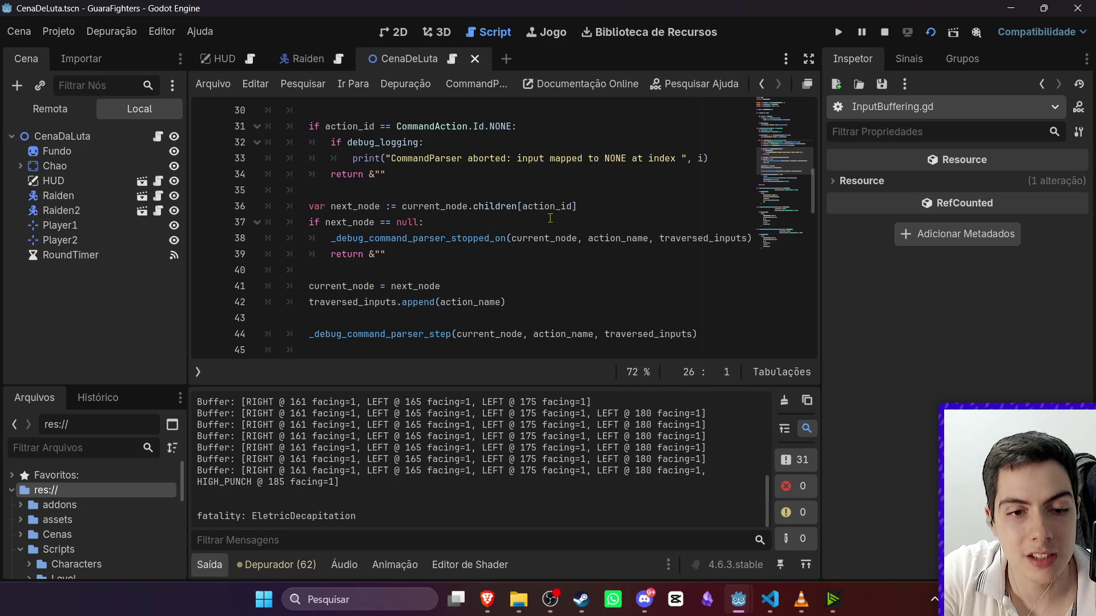
{"action": "left_click", "coordinate": [303, 59]}
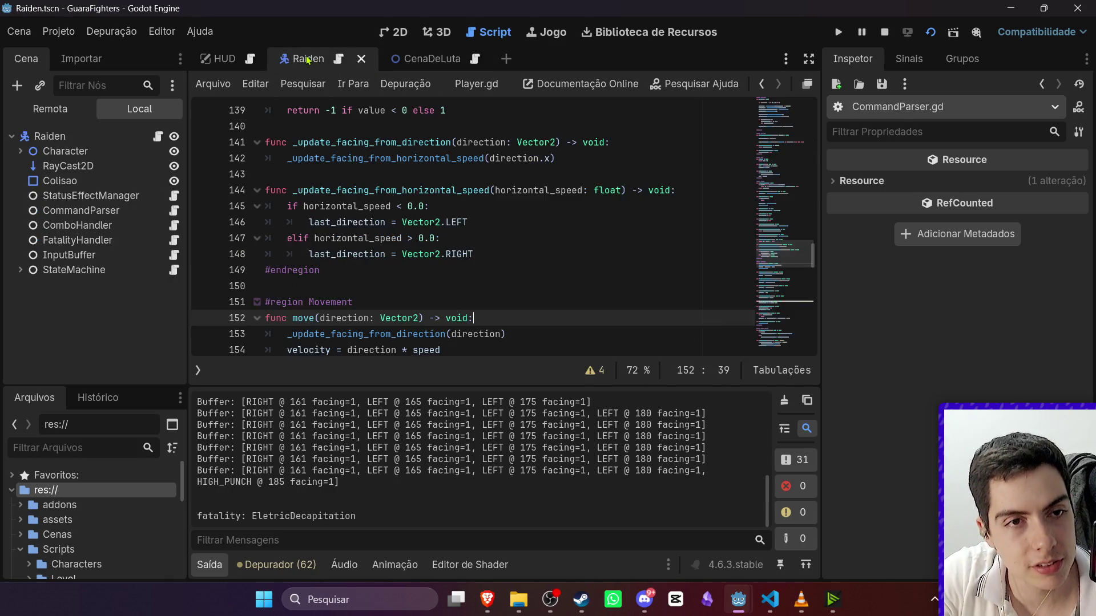
In the Raiden scene's InputBuffer script, delete the buffer print lines 52–53 from _physics_process.
{"action": "left_click", "coordinate": [95, 262]}
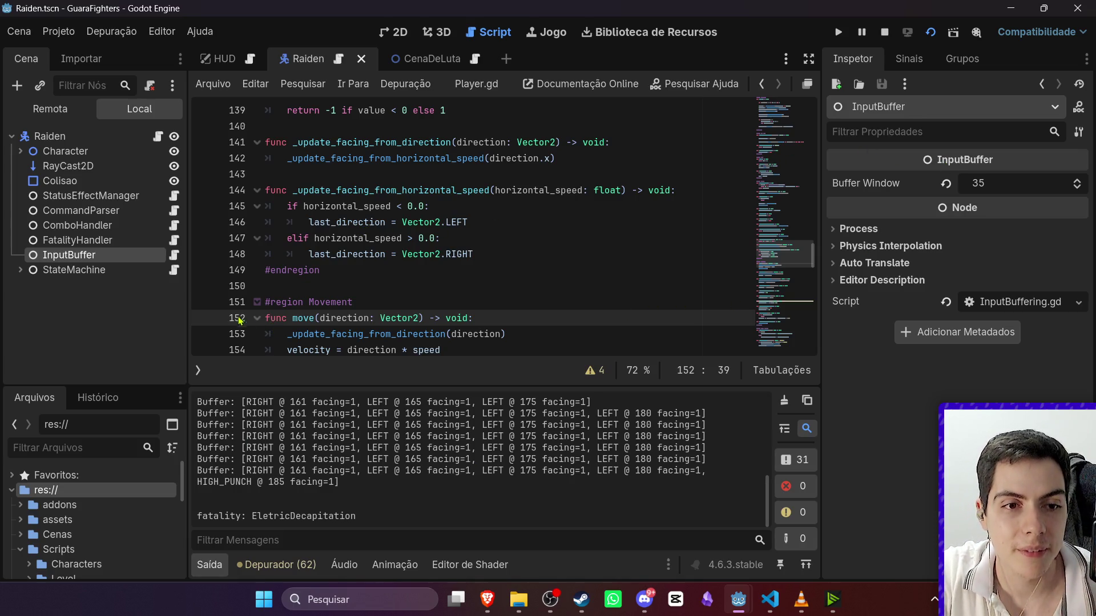
{"action": "scroll", "coordinate": [247, 323], "scroll_direction": "down", "scroll_amount": 4}
{"action": "scroll", "coordinate": [404, 301], "scroll_direction": "up", "scroll_amount": 11}
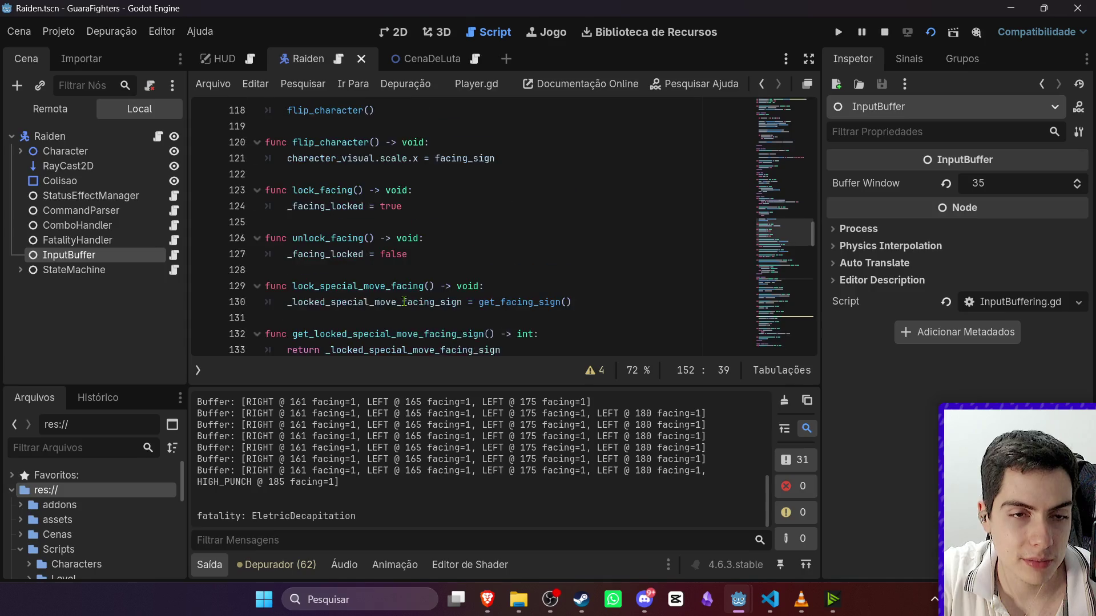
{"action": "scroll", "coordinate": [404, 301], "scroll_direction": "up", "scroll_amount": 4}
{"action": "scroll", "coordinate": [359, 254], "scroll_direction": "up", "scroll_amount": 2}
{"action": "scroll", "coordinate": [320, 240], "scroll_direction": "down", "scroll_amount": 6}
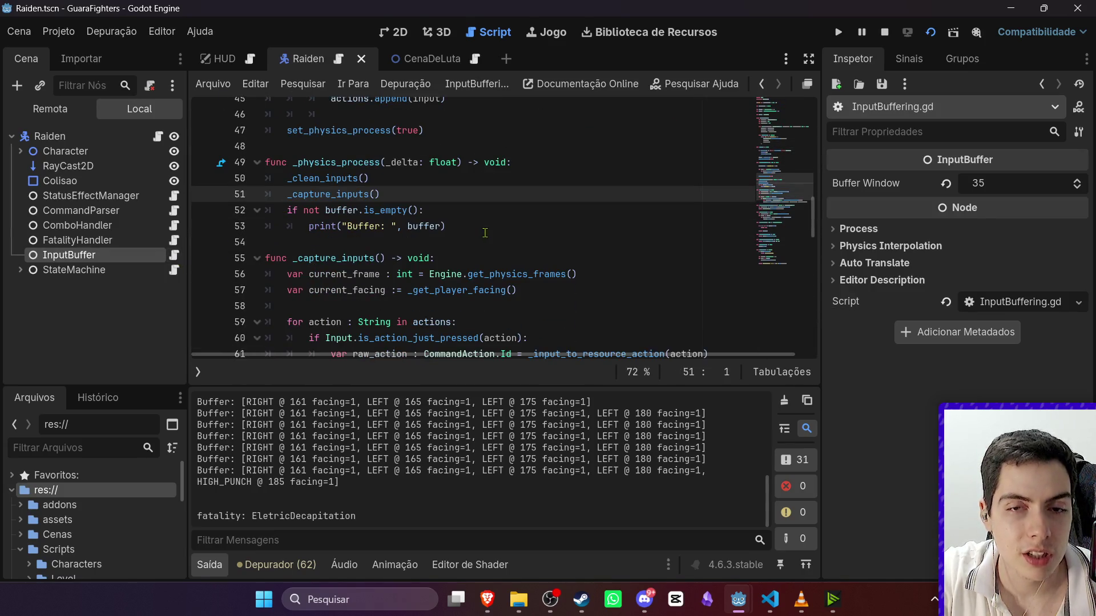
{"action": "left_click_drag", "start_coordinate": [482, 230], "coordinate": [236, 214]}
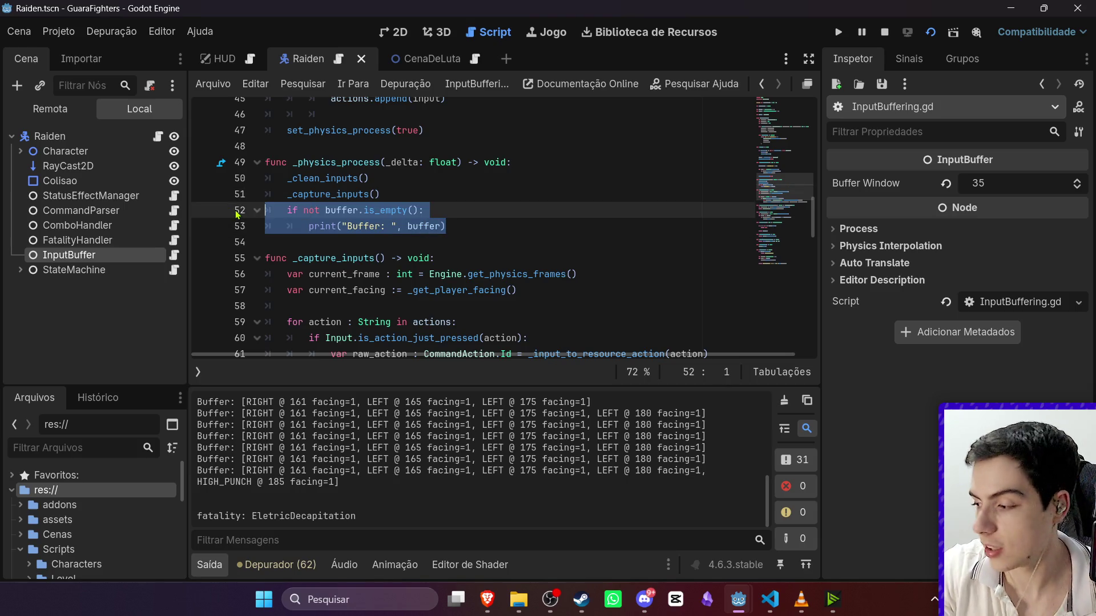
{"action": "key", "text": "BackSpace"}
{"action": "key", "text": "BackSpace"}
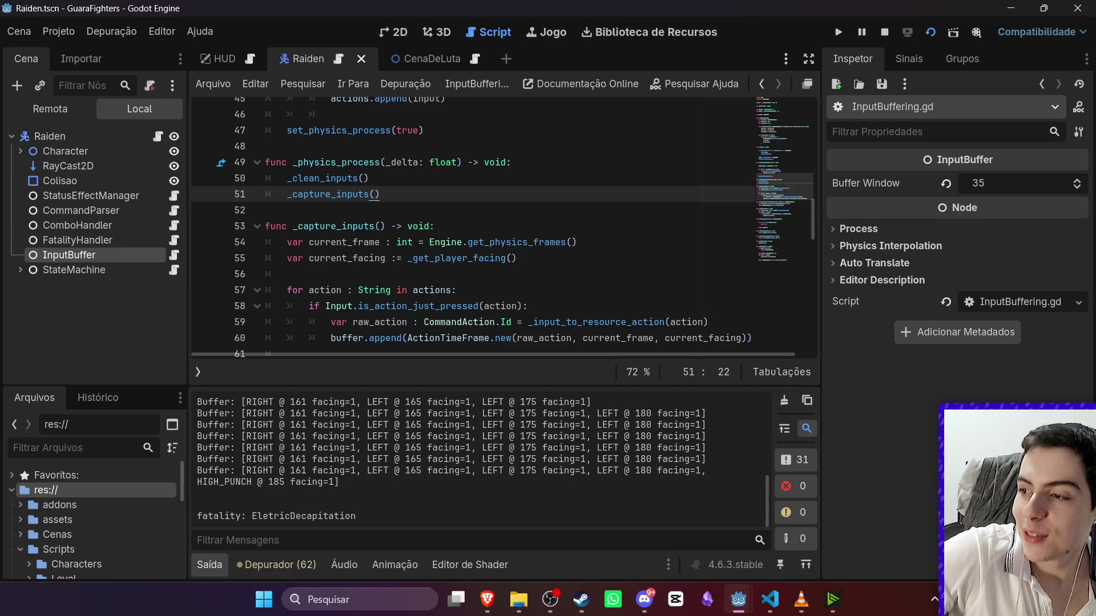
{"action": "key", "text": "alt+Tab"}
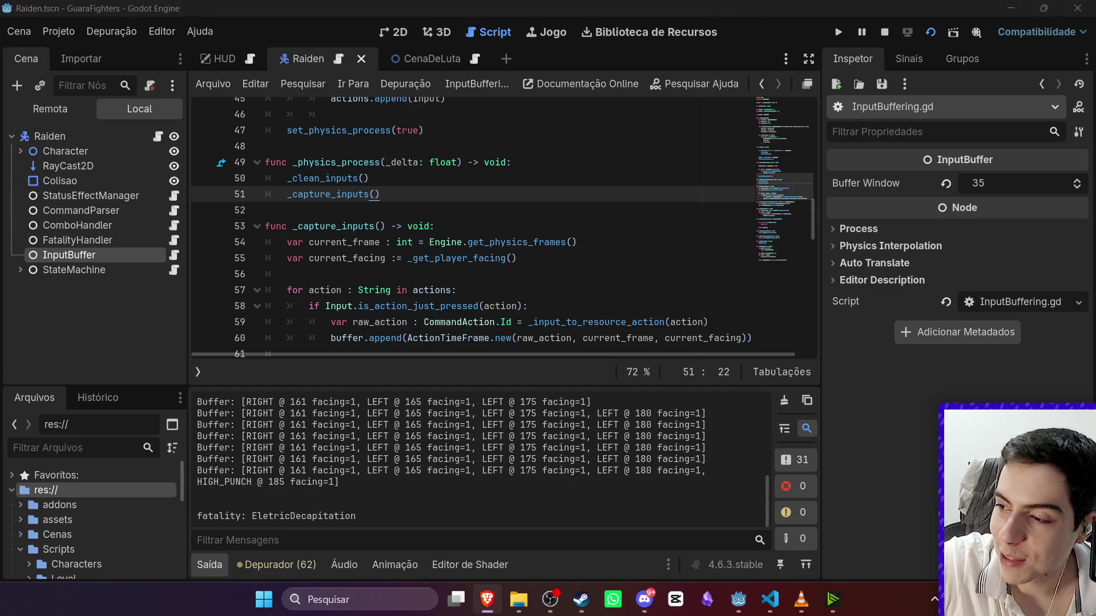
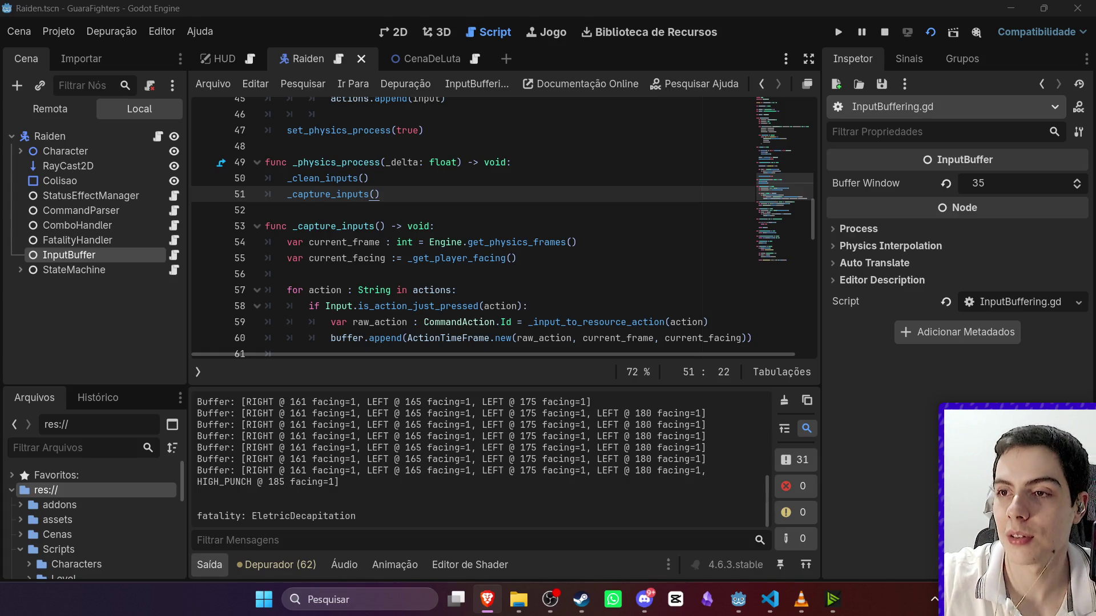
{"action": "scroll", "coordinate": [610, 310], "scroll_direction": "down", "scroll_amount": 1}
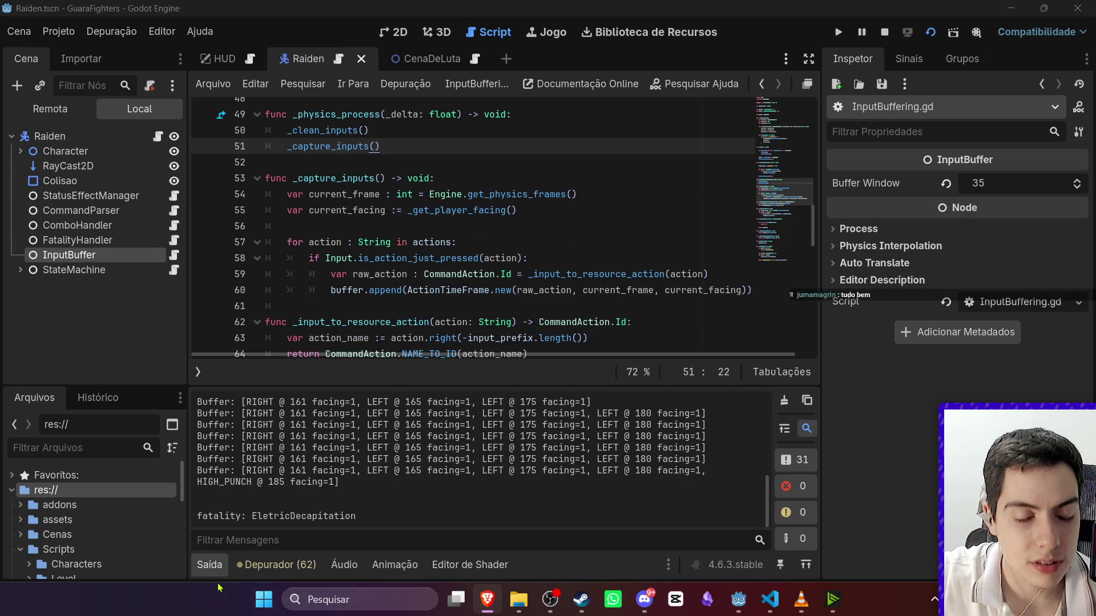
{"action": "scroll", "coordinate": [418, 222], "scroll_direction": "down", "scroll_amount": 3}
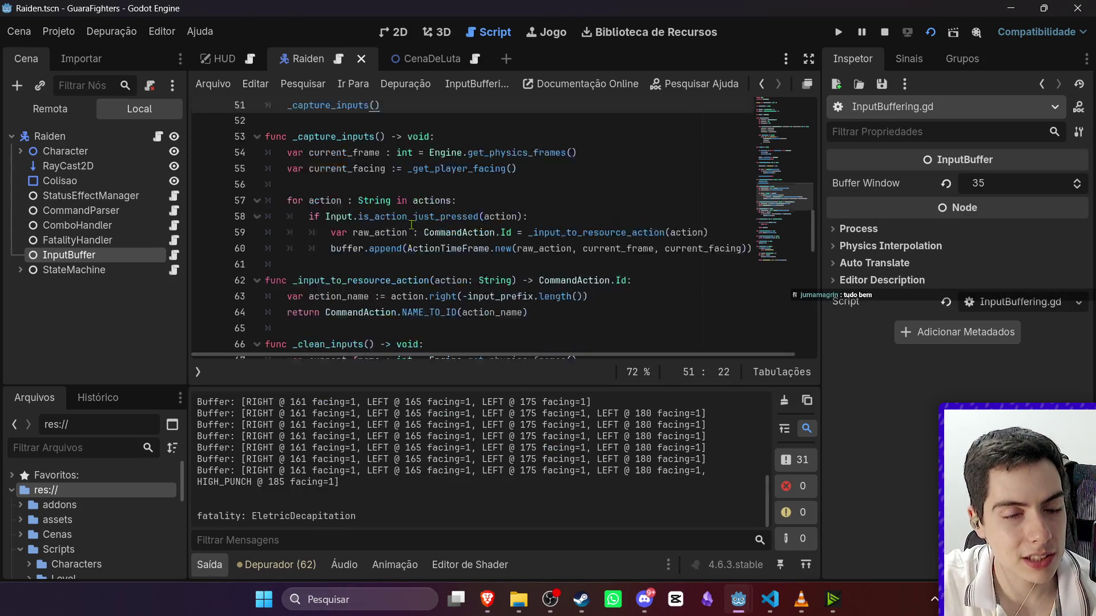
{"action": "left_click", "coordinate": [417, 223]}
{"action": "scroll", "coordinate": [417, 223], "scroll_direction": "up", "scroll_amount": 4}
{"action": "left_click", "coordinate": [417, 222]}
{"action": "scroll", "coordinate": [474, 308], "scroll_direction": "up", "scroll_amount": 13}
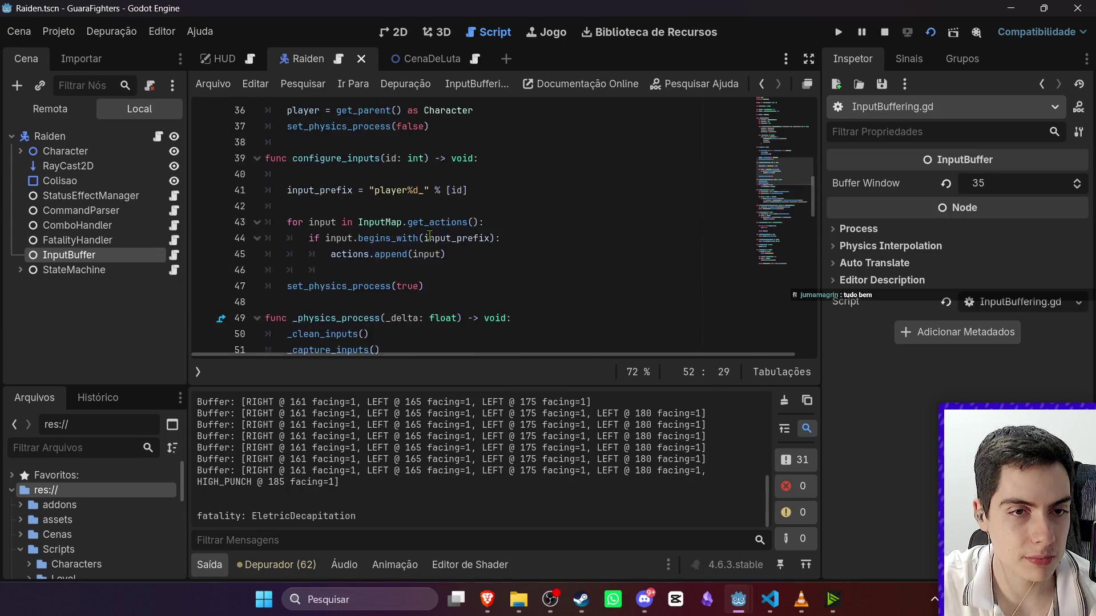
{"action": "scroll", "coordinate": [474, 308], "scroll_direction": "up", "scroll_amount": 2}
{"action": "left_click", "coordinate": [485, 154]}
{"action": "key", "text": "Return"}
{"action": "type", "text": "@export var "}
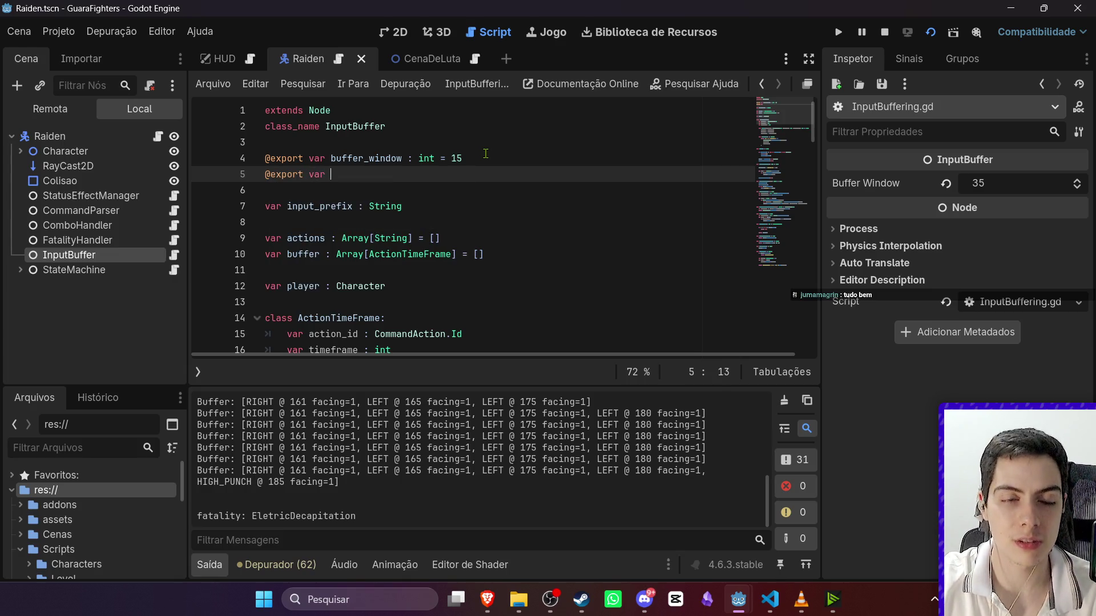
{"action": "type", "text": "debug"}
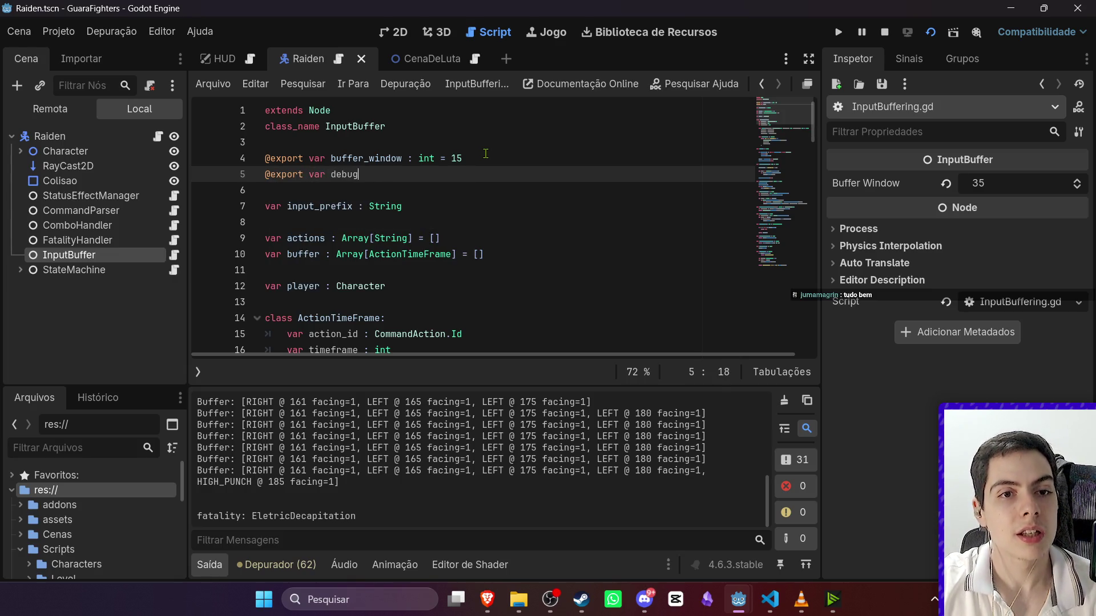
{"action": "type", "text": " : bool "}
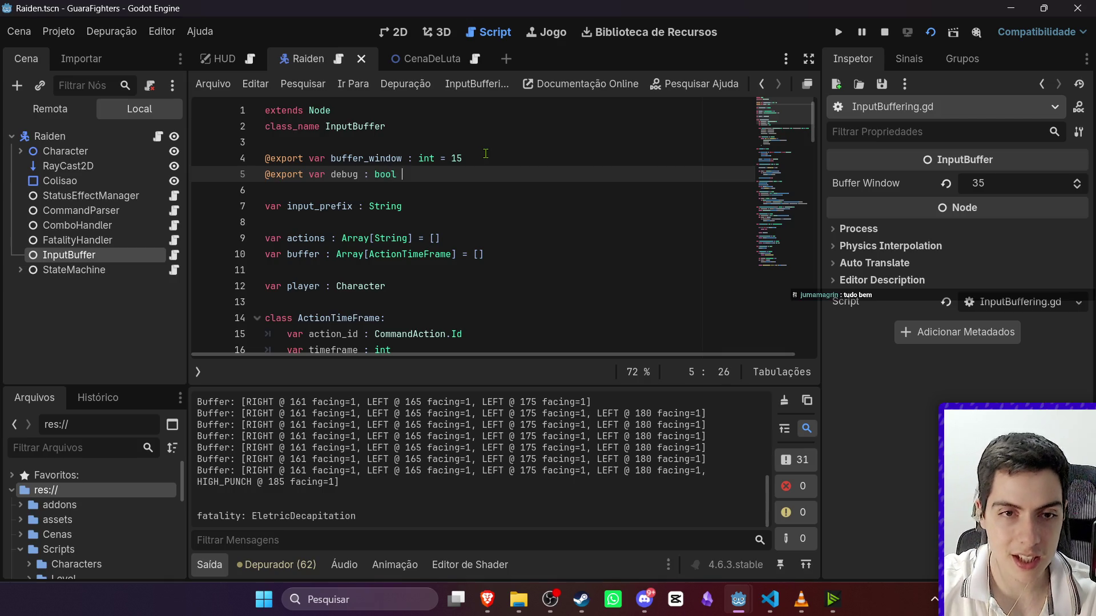
{"action": "type", "text": "= false"}
Change the print check to 'if debug and not buffer.is_empty()', save, and restart the game.
{"action": "scroll", "coordinate": [404, 291], "scroll_direction": "down", "scroll_amount": 14}
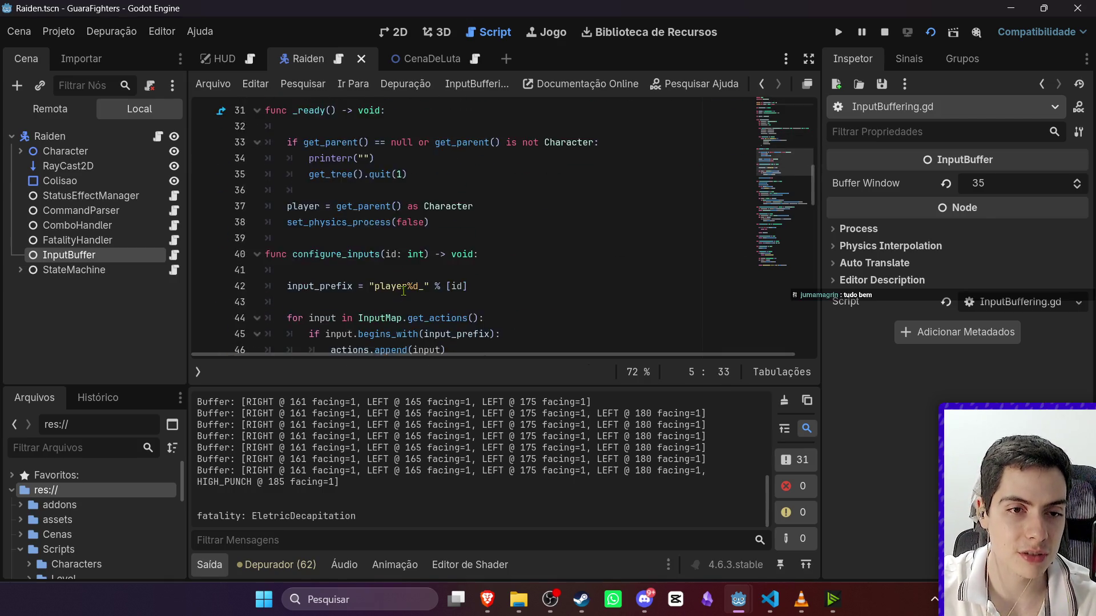
{"action": "left_click", "coordinate": [319, 270]}
{"action": "type", "text": "deb"}
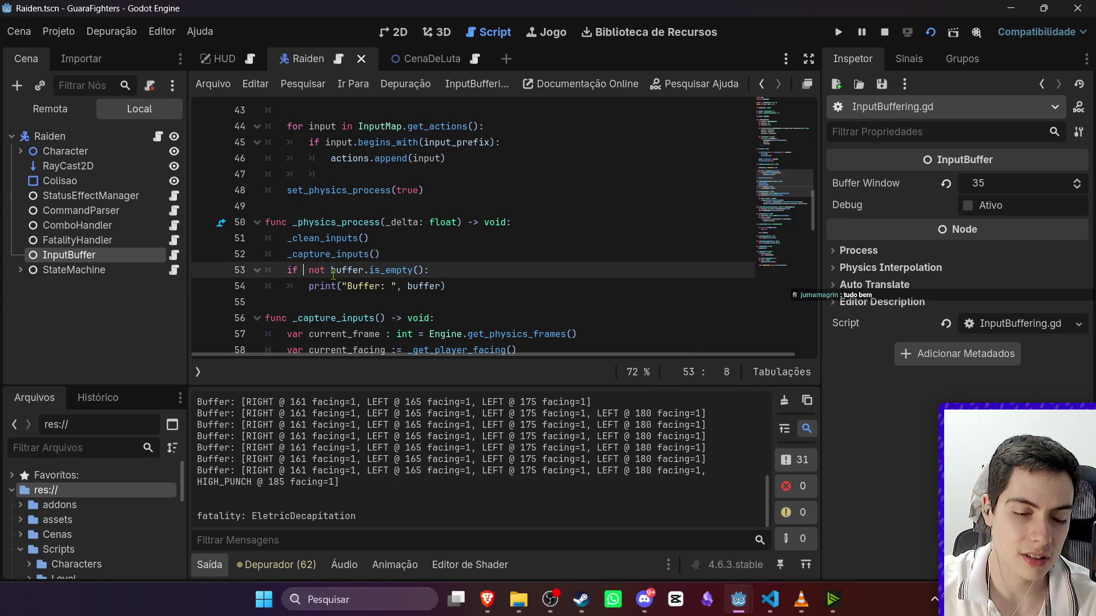
{"action": "type", "text": "ug and"}
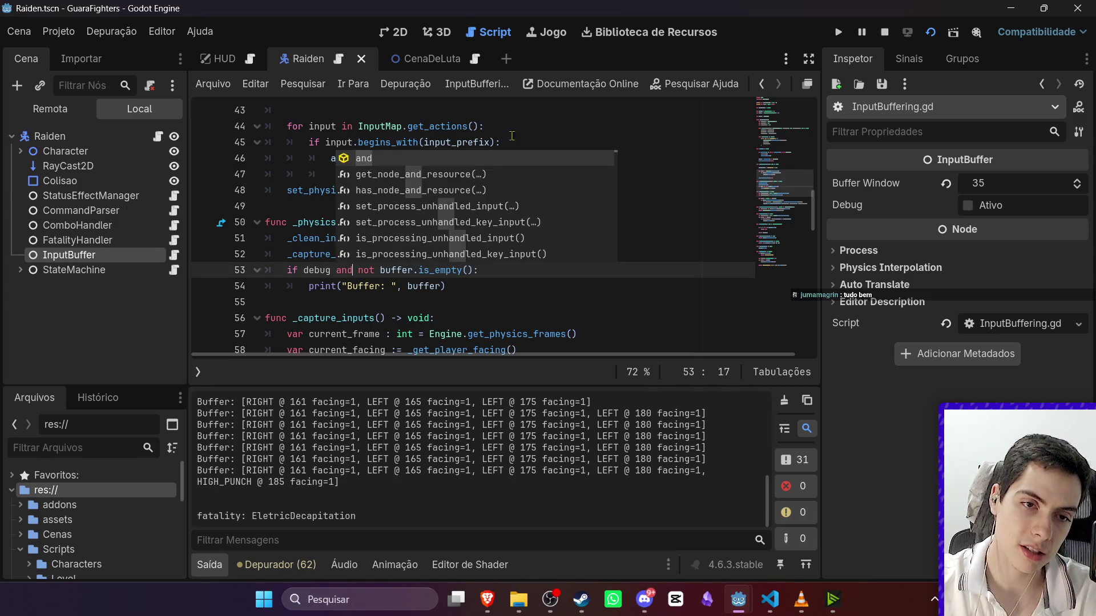
{"action": "key", "text": "Escape"}
{"action": "key", "text": "Up"}
{"action": "key", "text": "Up"}
{"action": "key", "text": "Up"}
{"action": "scroll", "coordinate": [530, 235], "scroll_direction": "up", "scroll_amount": 10}
{"action": "left_click", "coordinate": [571, 238]}
{"action": "key", "text": "ctrl+s"}
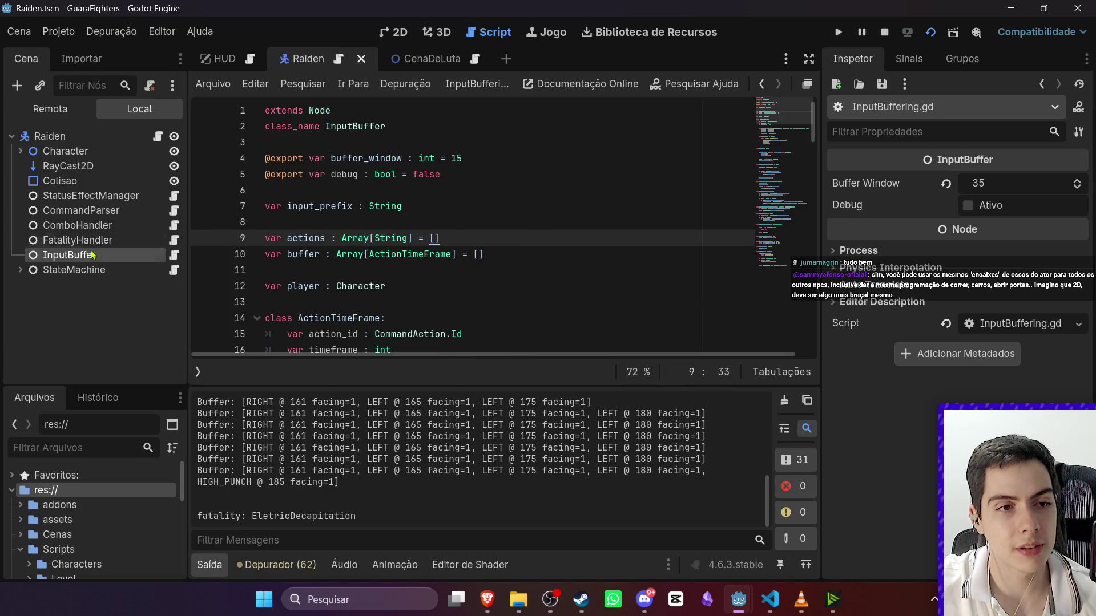
{"action": "left_click", "coordinate": [719, 160]}
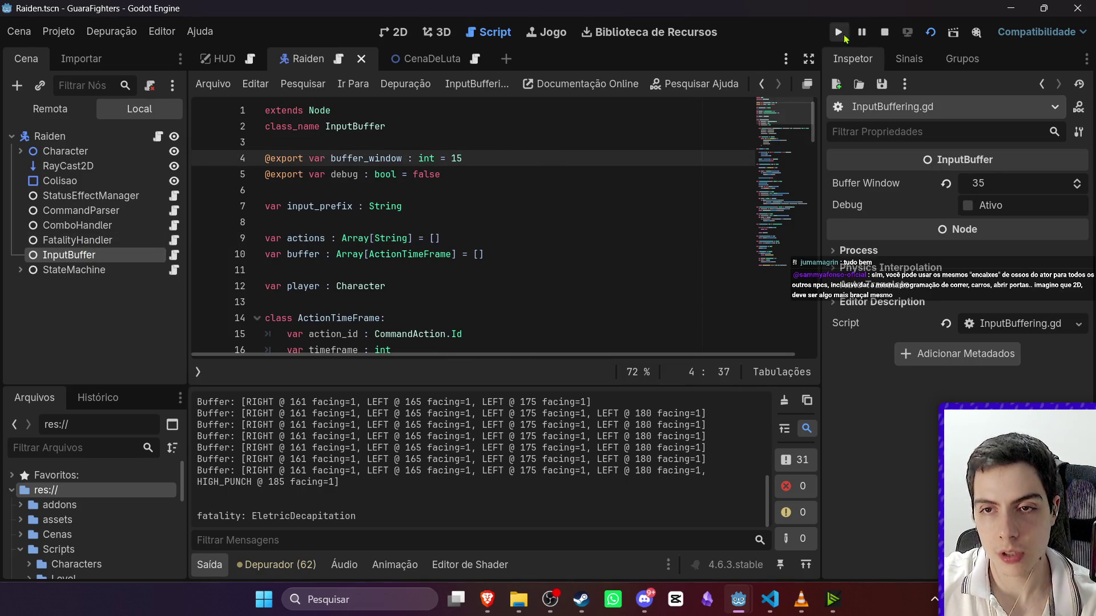
{"action": "left_click", "coordinate": [930, 32]}
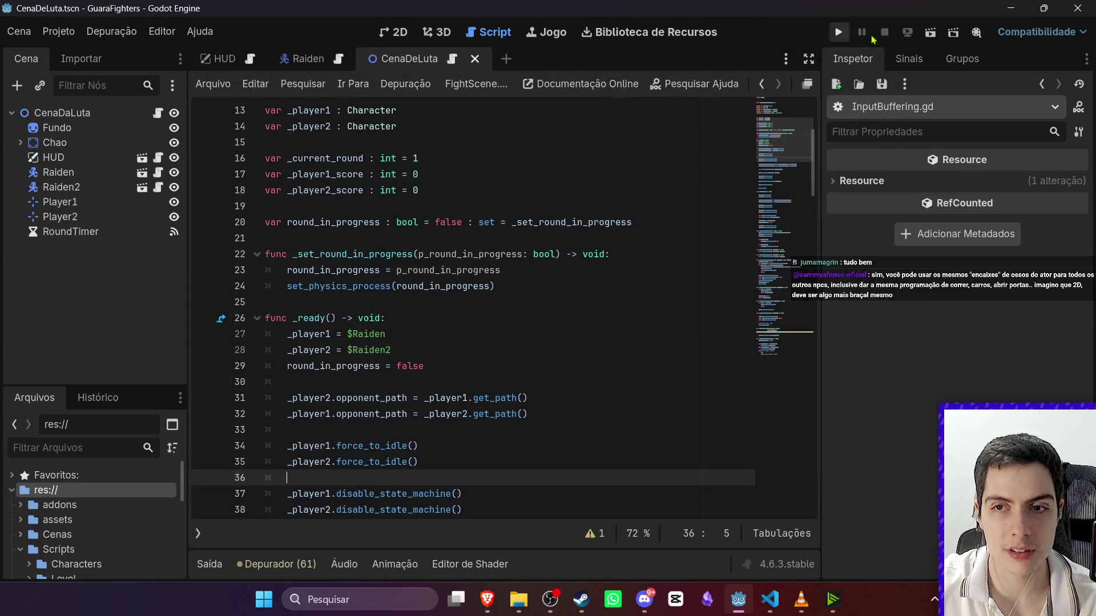
Run the fight scene and walk Raiden left and right, jumping and punching.
{"action": "left_click", "coordinate": [930, 33]}
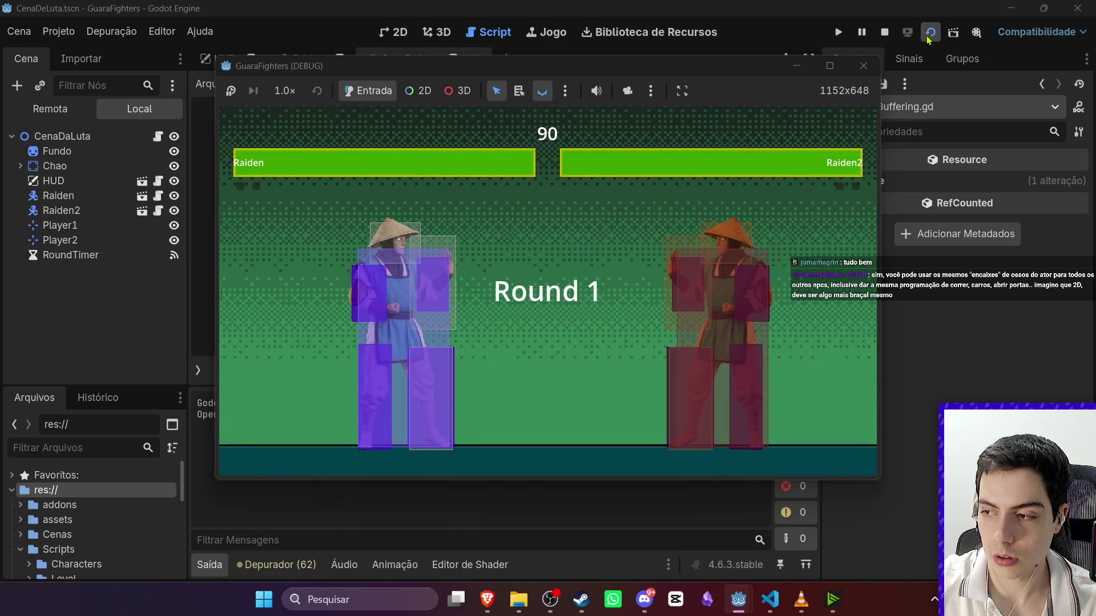
{"action": "key", "text": "d"}
{"action": "key", "text": "j"}
{"action": "key", "text": "w"}
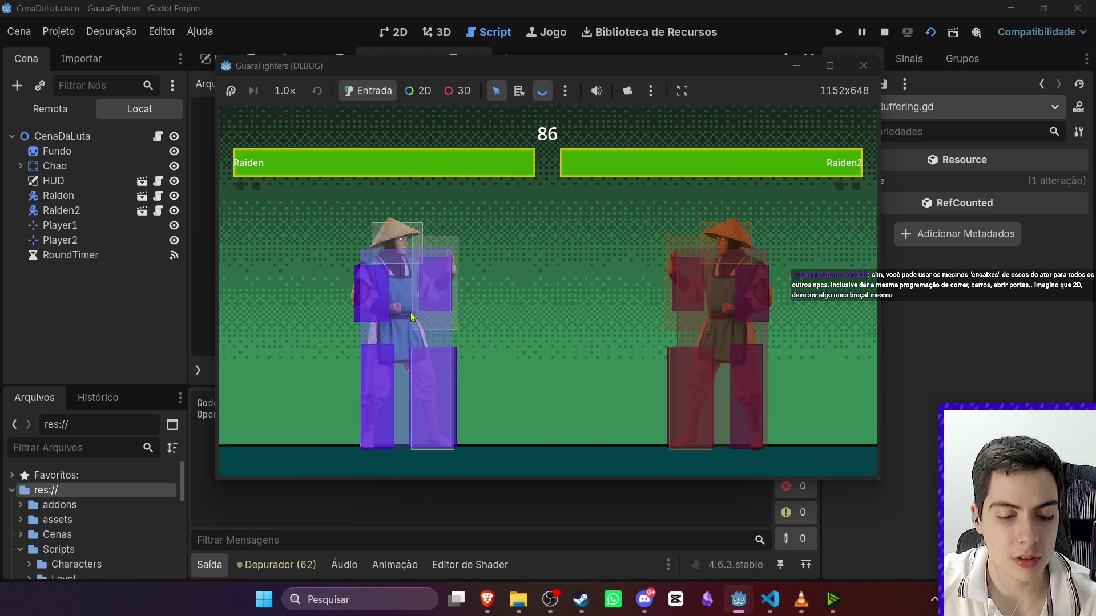
{"action": "key", "text": "j"}
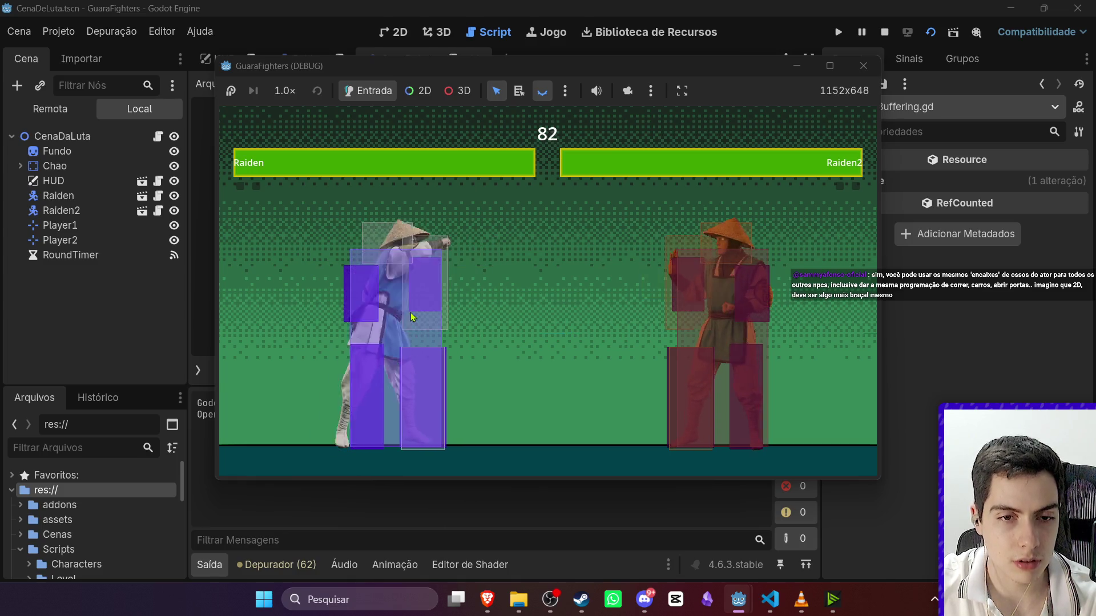
{"action": "key", "text": "a"}
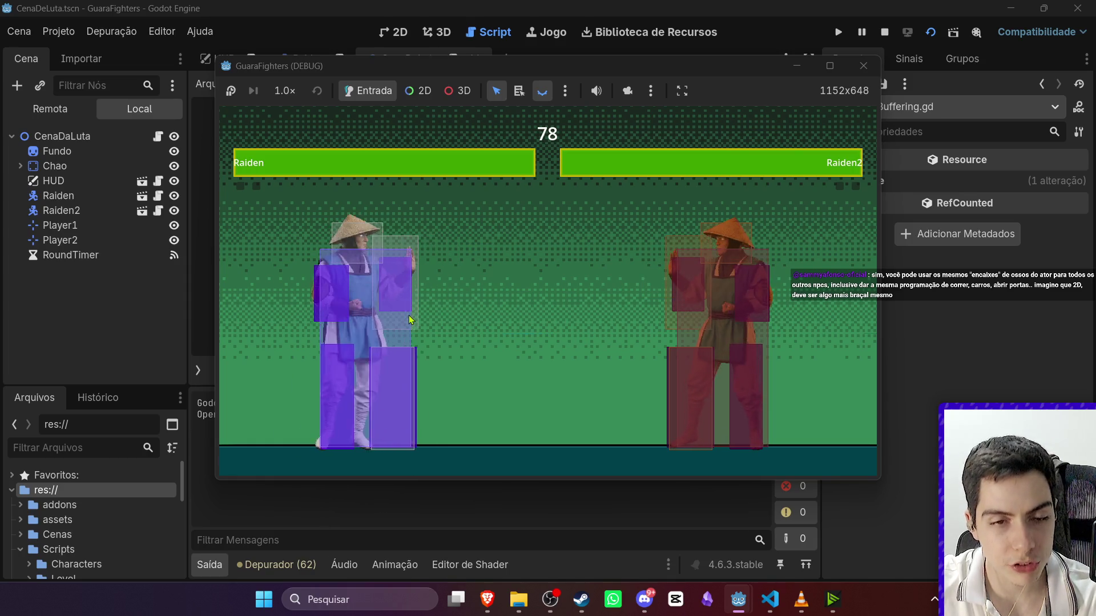
{"action": "key", "text": "d"}
{"action": "key", "text": "a"}
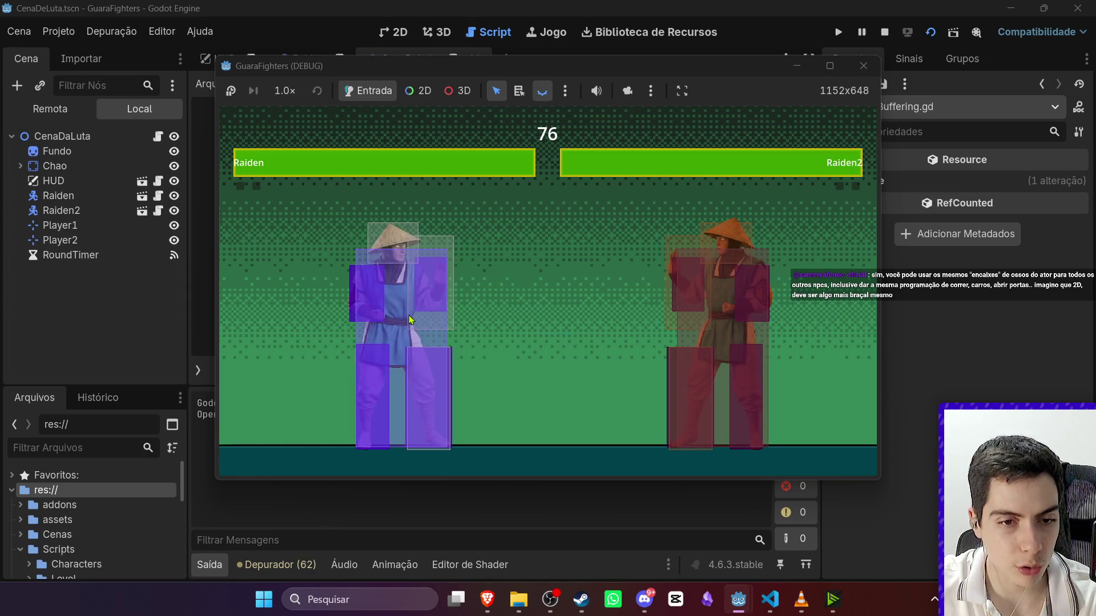
{"action": "key", "text": "a"}
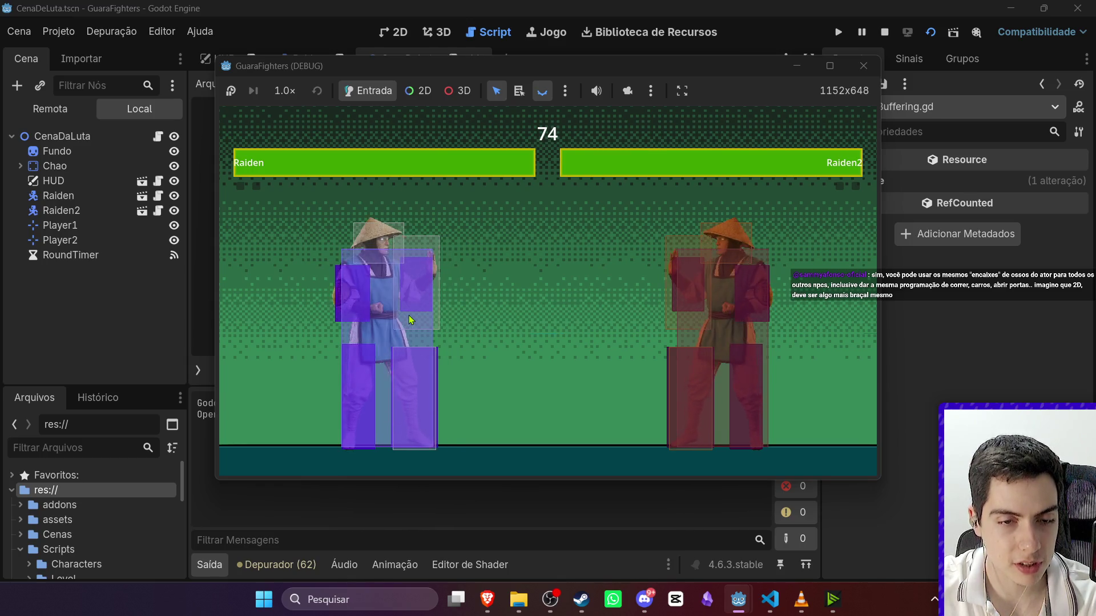
{"action": "key", "text": "a"}
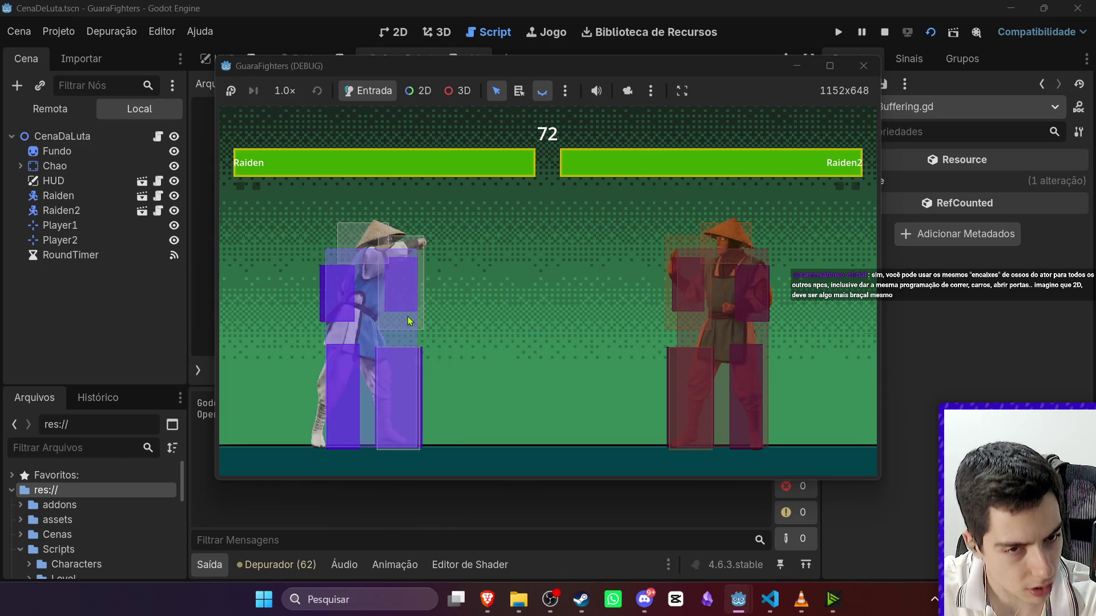
{"action": "key", "text": "d"}
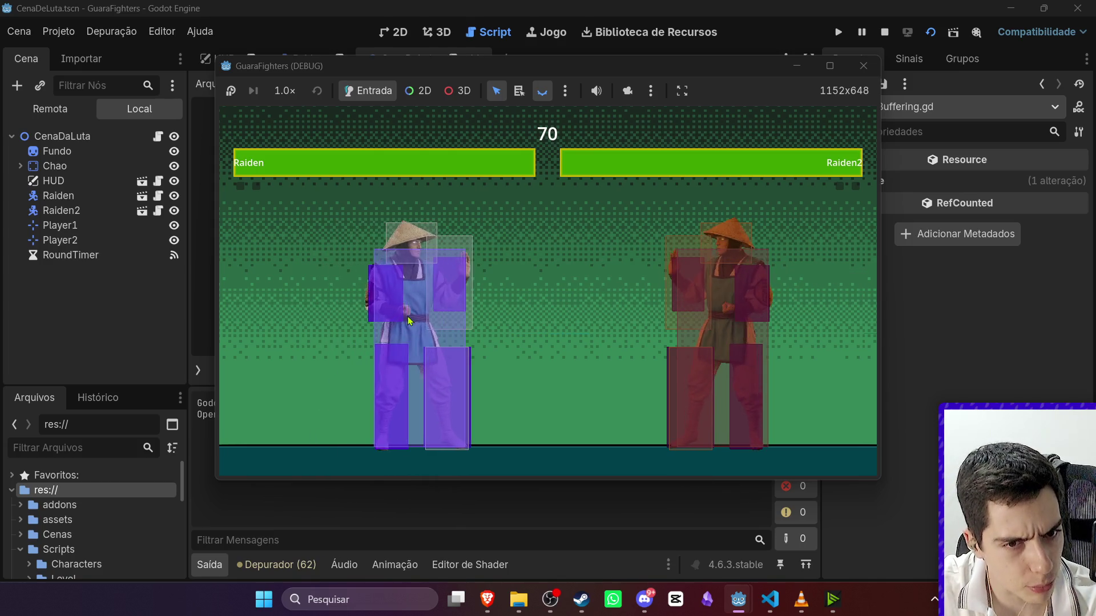
{"action": "key", "text": "a"}
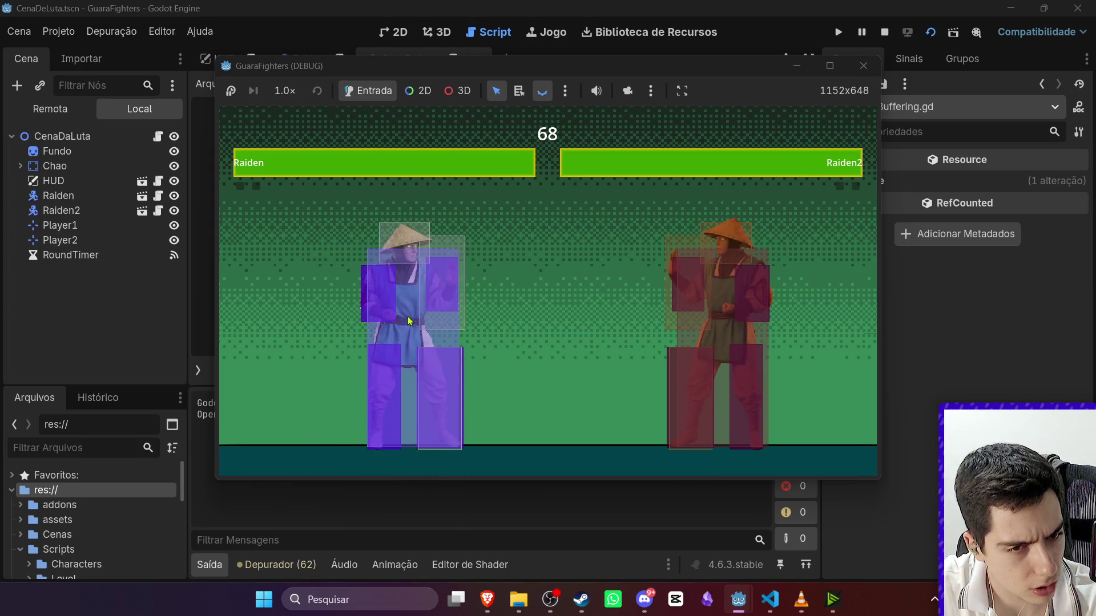
{"action": "key", "text": "j"}
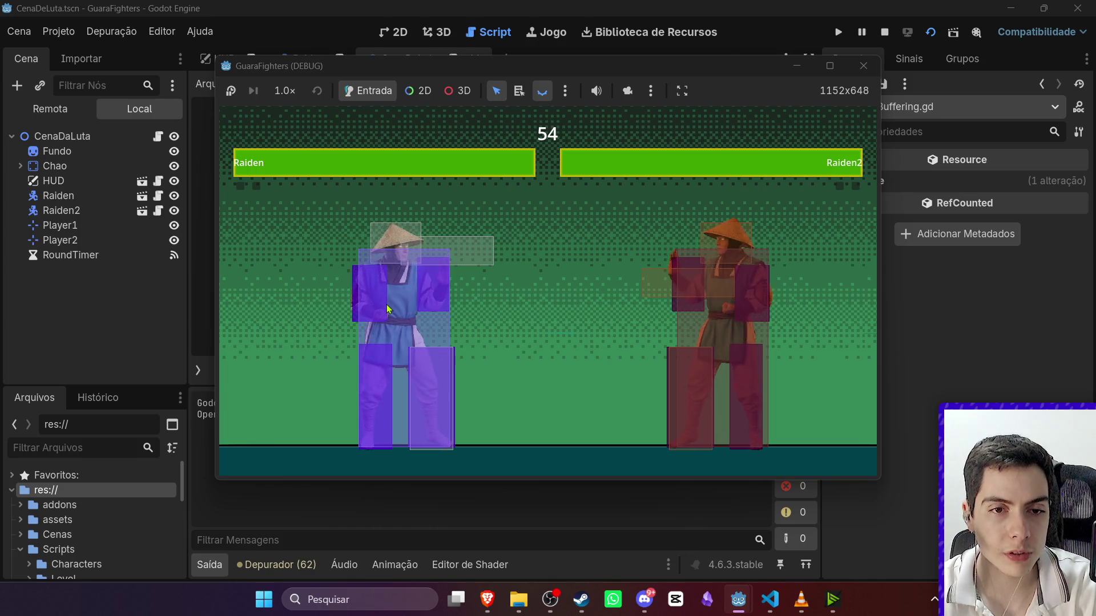
Have Raiden punch twice and fire his lightning projectile at Raiden2, then restart the scene.
{"action": "key", "text": "d"}
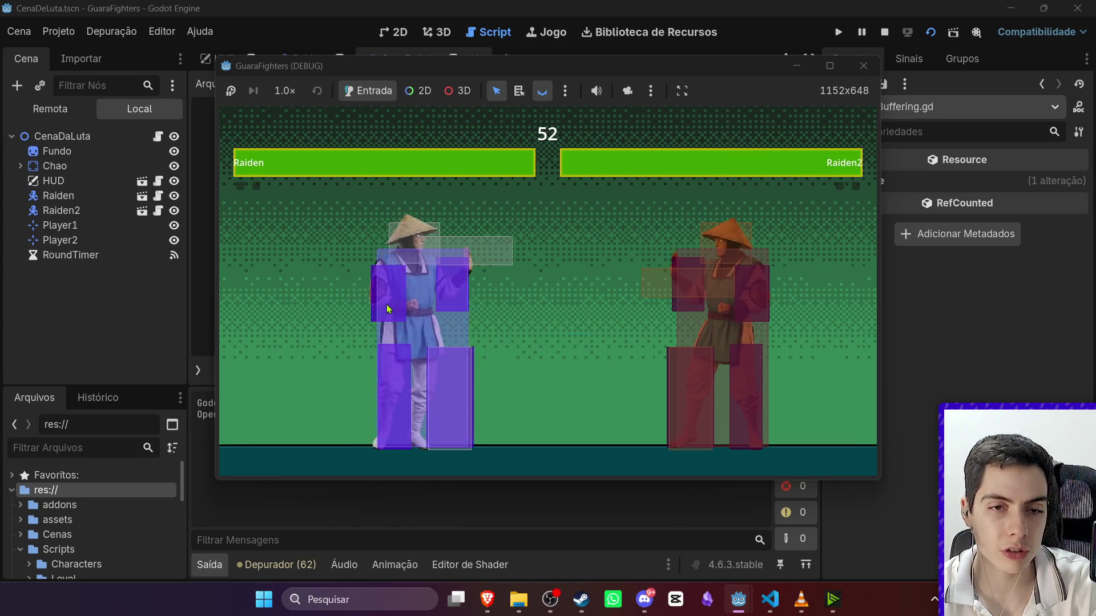
{"action": "key", "text": "j"}
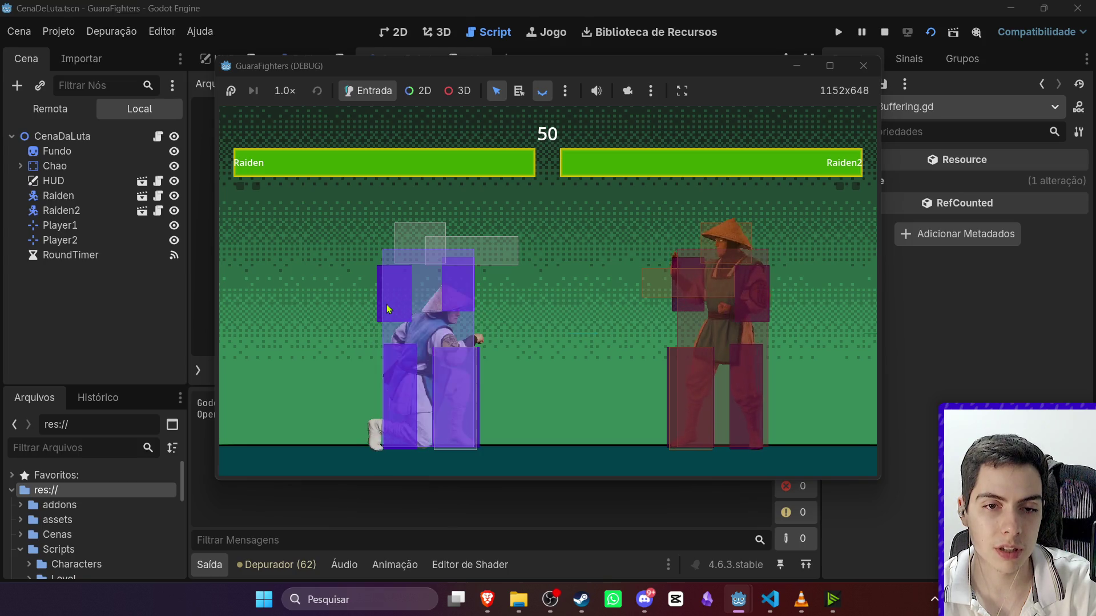
{"action": "key", "text": "j"}
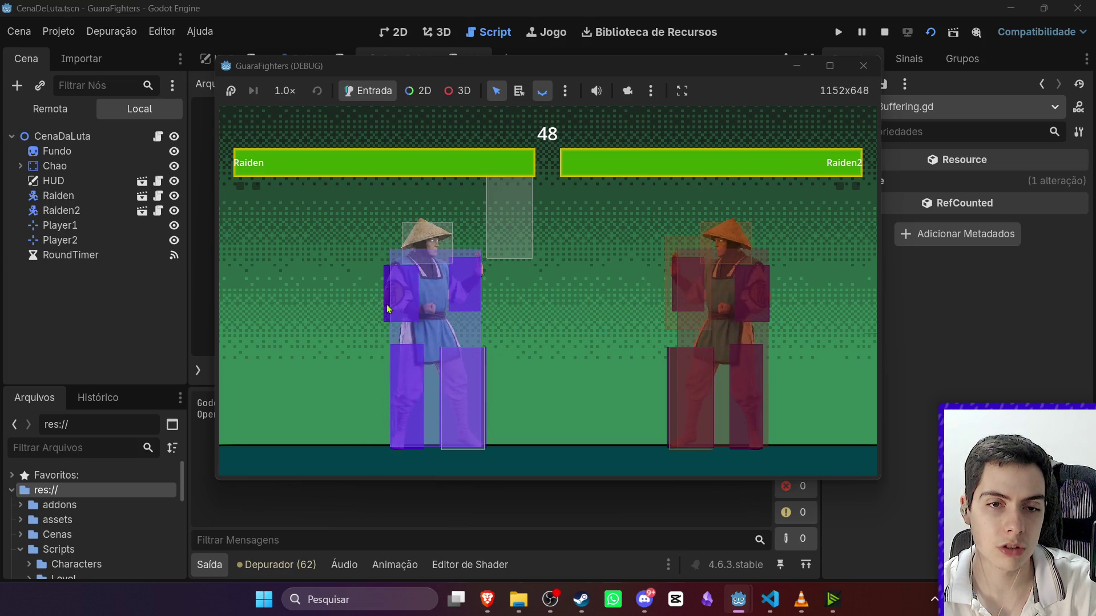
{"action": "key", "text": "k"}
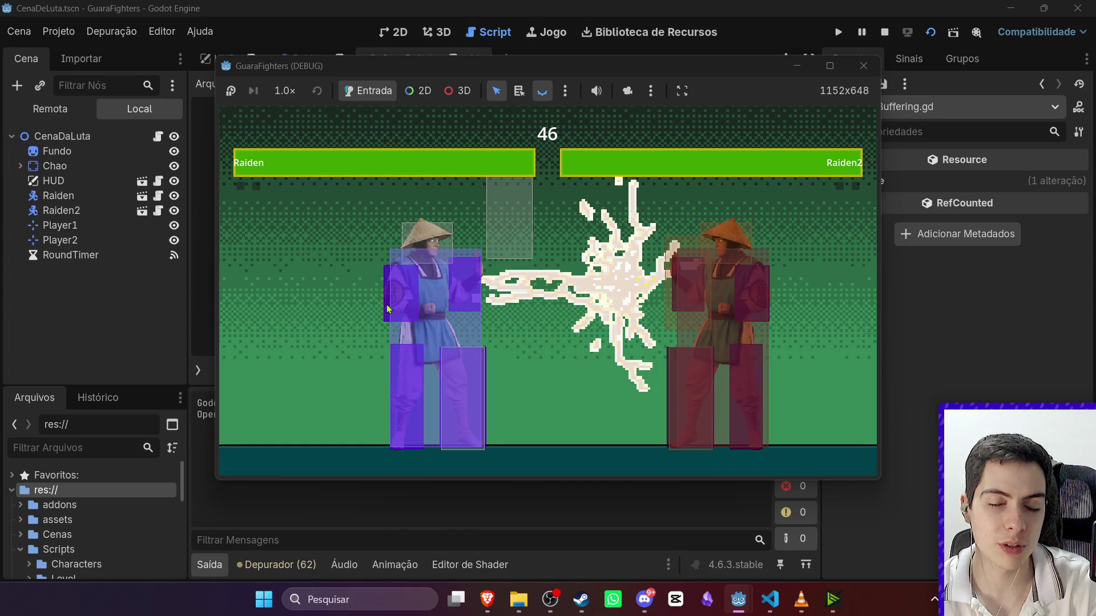
{"action": "key", "text": "a"}
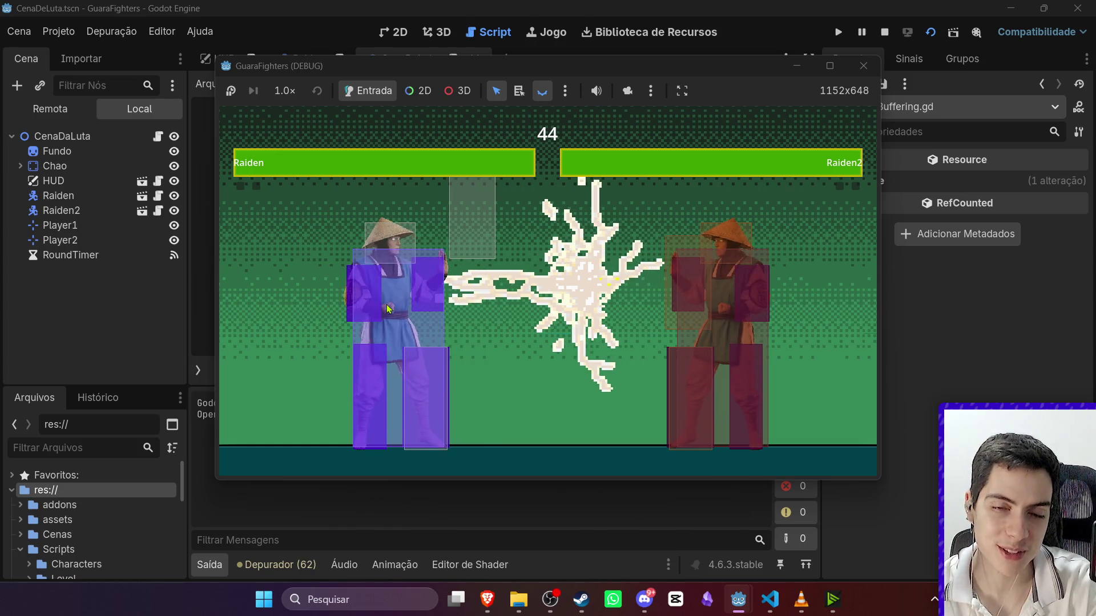
{"action": "left_click", "coordinate": [930, 32]}
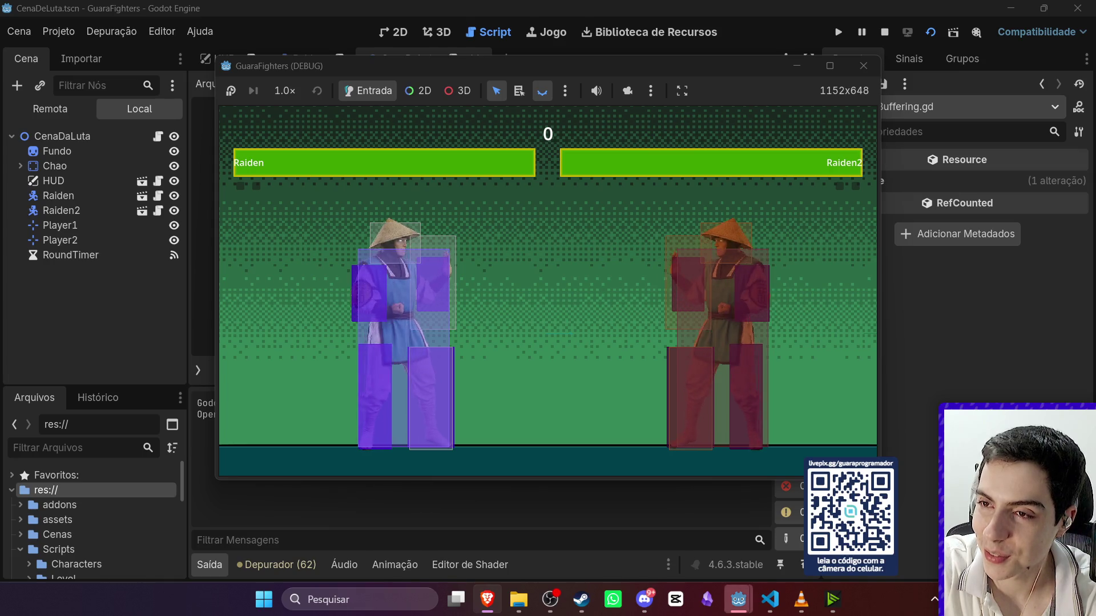
Stop the running GuaraFighters game once the round timer has run out.
{"action": "left_click", "coordinate": [884, 33]}
Switch to the Raiden scene and scroll Player.gd up toward its Facing region.
{"action": "scroll", "coordinate": [441, 299], "scroll_direction": "down", "scroll_amount": 6}
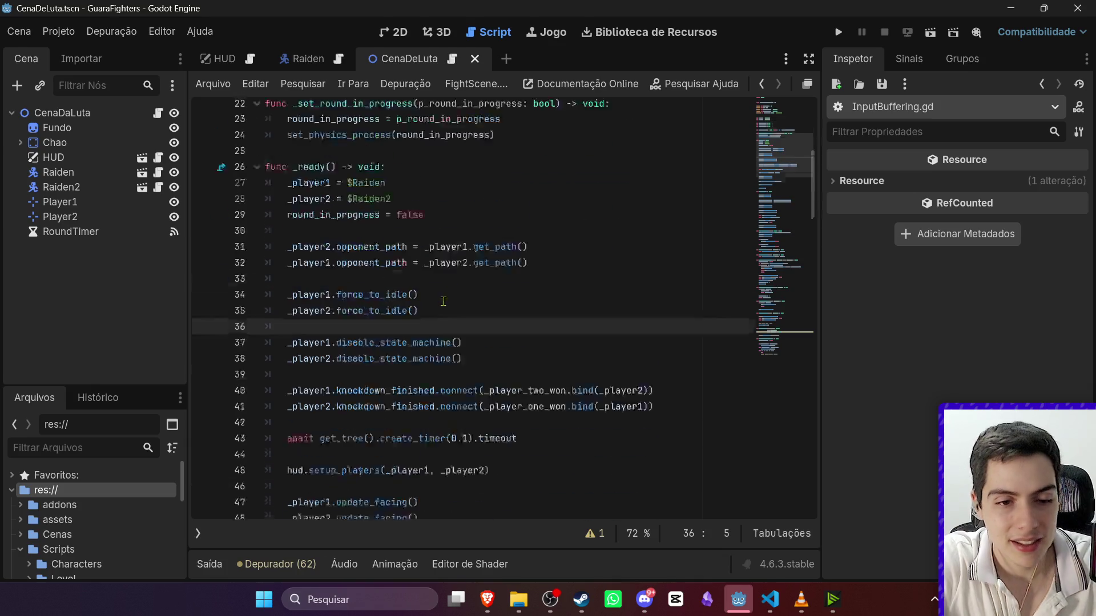
{"action": "left_click", "coordinate": [303, 59]}
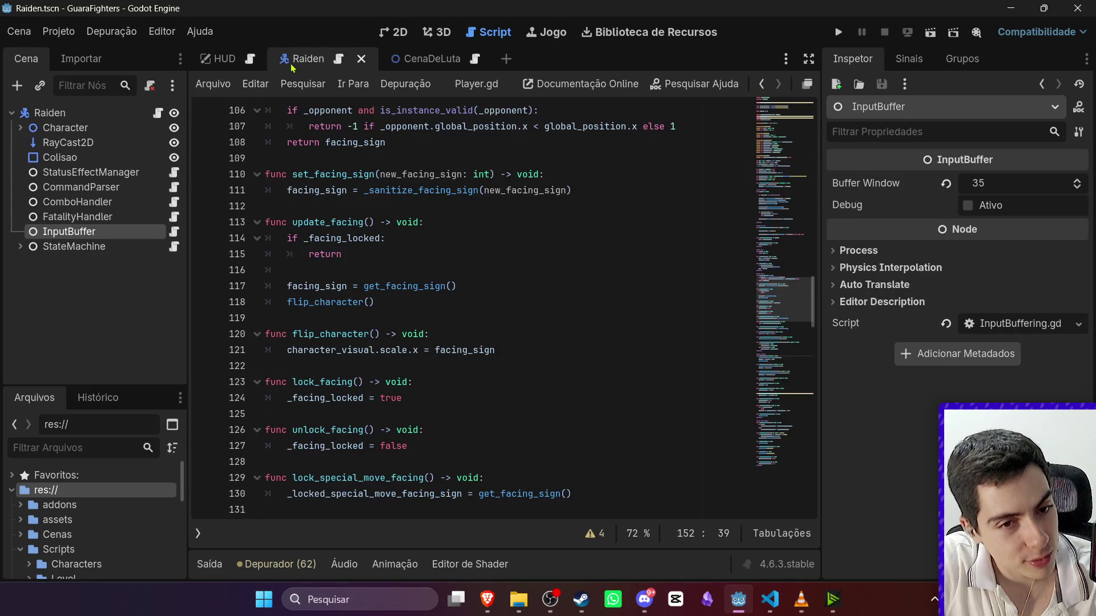
{"action": "scroll", "coordinate": [363, 116], "scroll_direction": "up", "scroll_amount": 3}
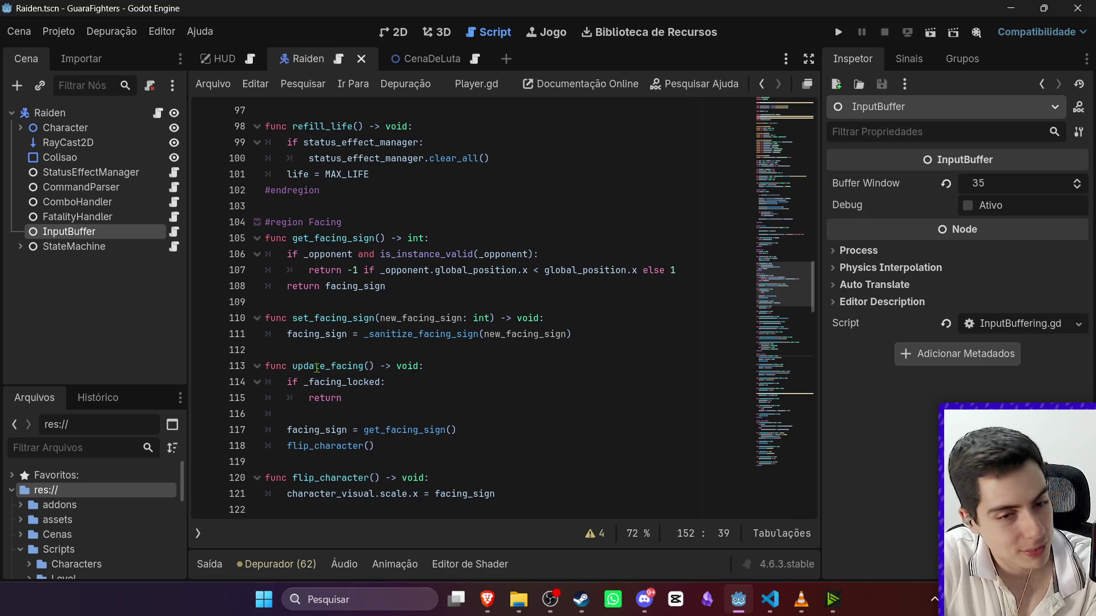
{"action": "left_click", "coordinate": [550, 599]}
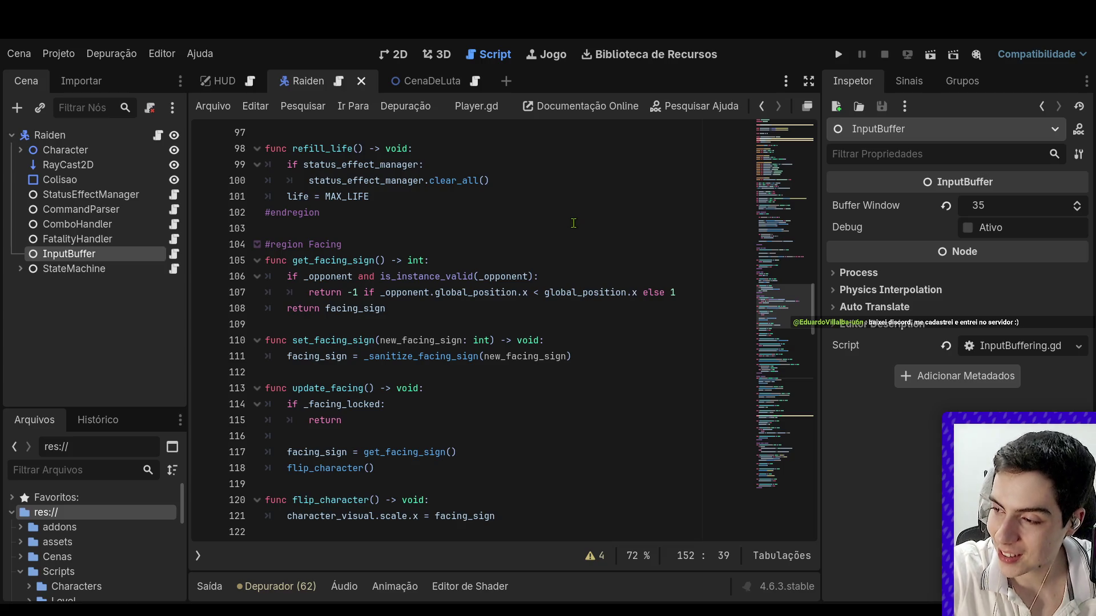
{"action": "scroll", "coordinate": [556, 264], "scroll_direction": "up", "scroll_amount": 10}
{"action": "scroll", "coordinate": [557, 265], "scroll_direction": "up", "scroll_amount": 8}
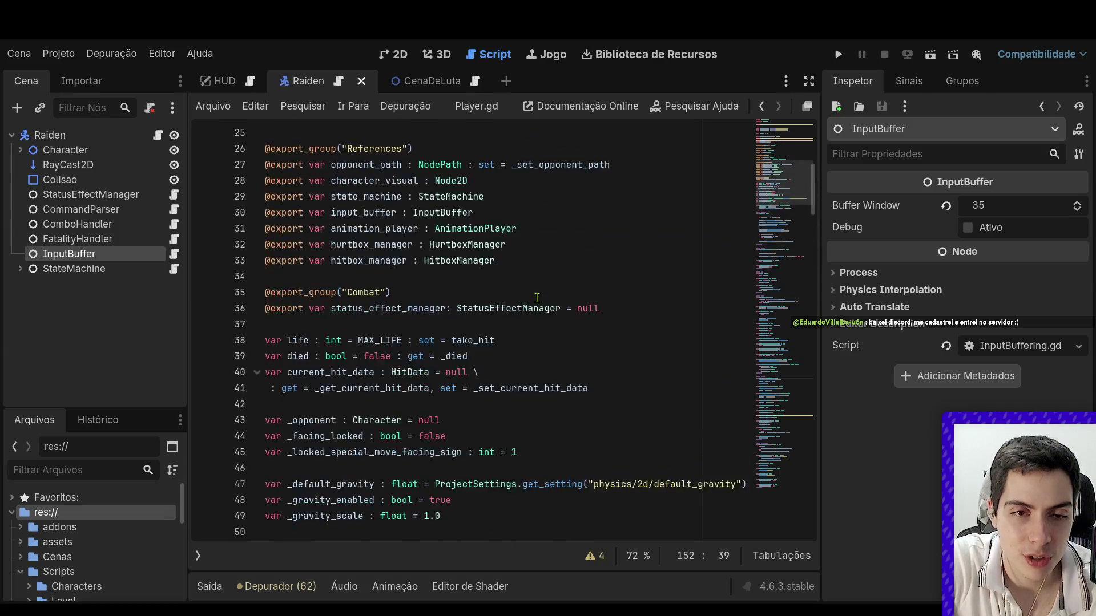
{"action": "scroll", "coordinate": [536, 298], "scroll_direction": "up", "scroll_amount": 7}
{"action": "left_click", "coordinate": [456, 307]}
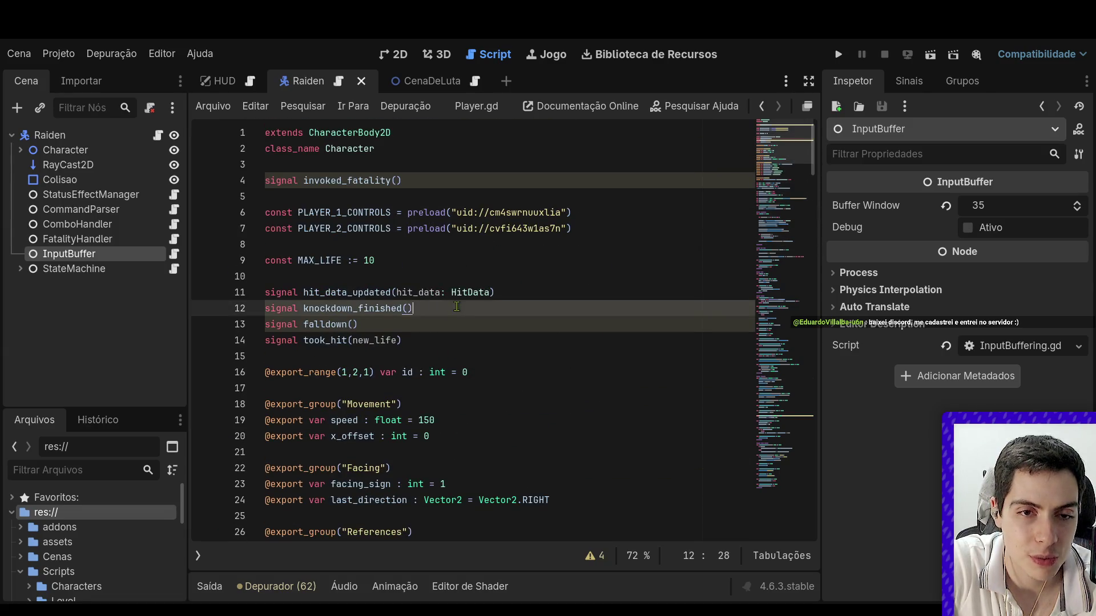
{"action": "scroll", "coordinate": [456, 307], "scroll_direction": "down", "scroll_amount": 8}
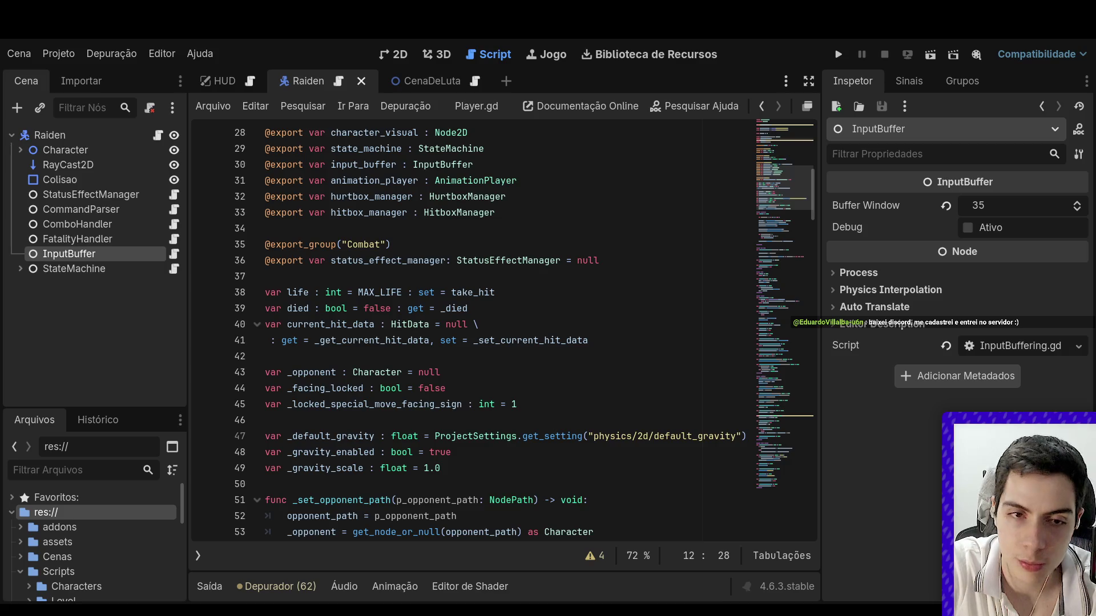
{"action": "scroll", "coordinate": [635, 436], "scroll_direction": "up", "scroll_amount": 4}
{"action": "scroll", "coordinate": [650, 451], "scroll_direction": "down", "scroll_amount": 15}
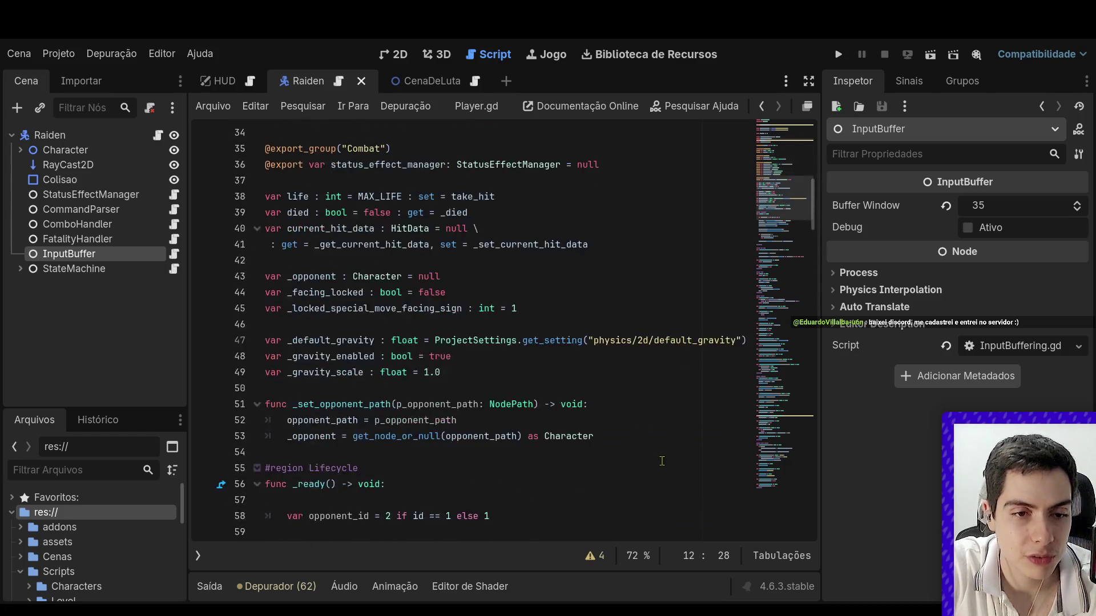
{"action": "scroll", "coordinate": [669, 463], "scroll_direction": "down", "scroll_amount": 10}
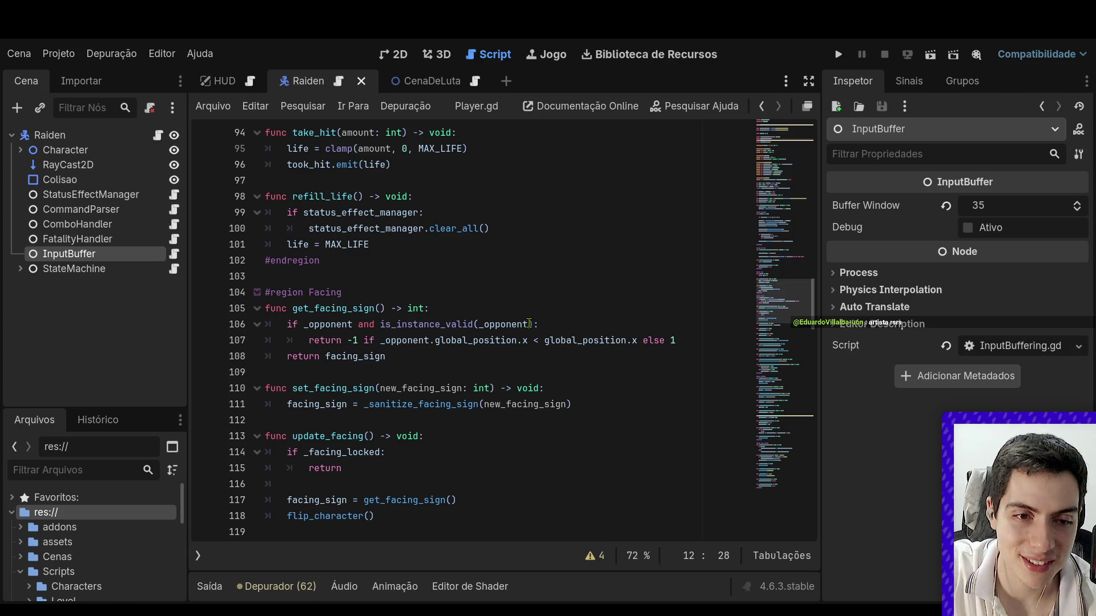
Scroll through Player.gd, then open ComboHandler.gd from the ComboHandler node's script icon.
{"action": "scroll", "coordinate": [531, 320], "scroll_direction": "up", "scroll_amount": 10}
{"action": "scroll", "coordinate": [538, 312], "scroll_direction": "up", "scroll_amount": 5}
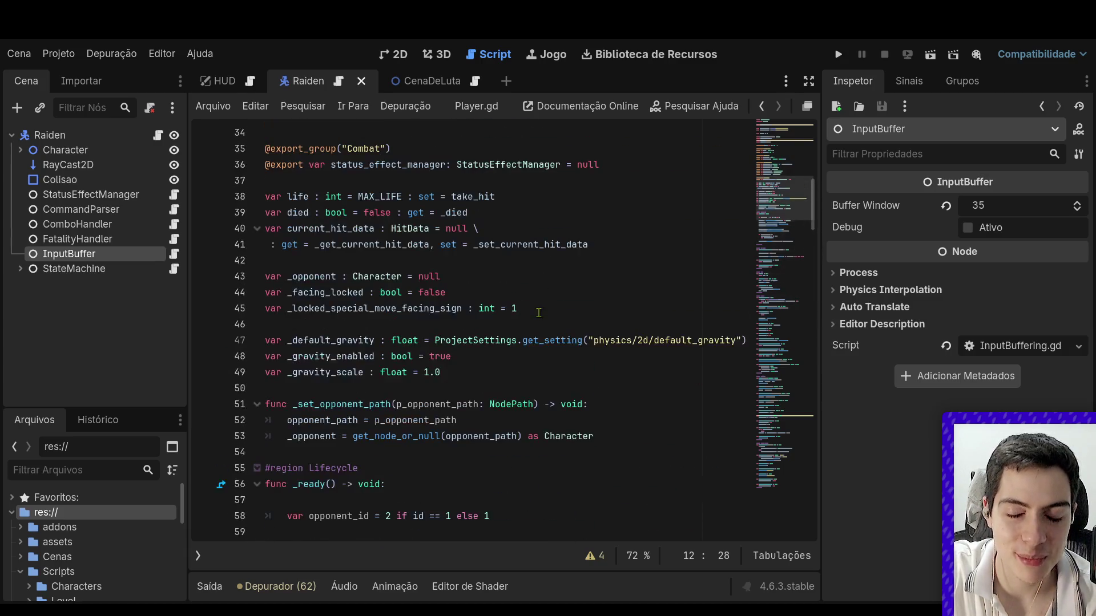
{"action": "scroll", "coordinate": [538, 309], "scroll_direction": "down", "scroll_amount": 3}
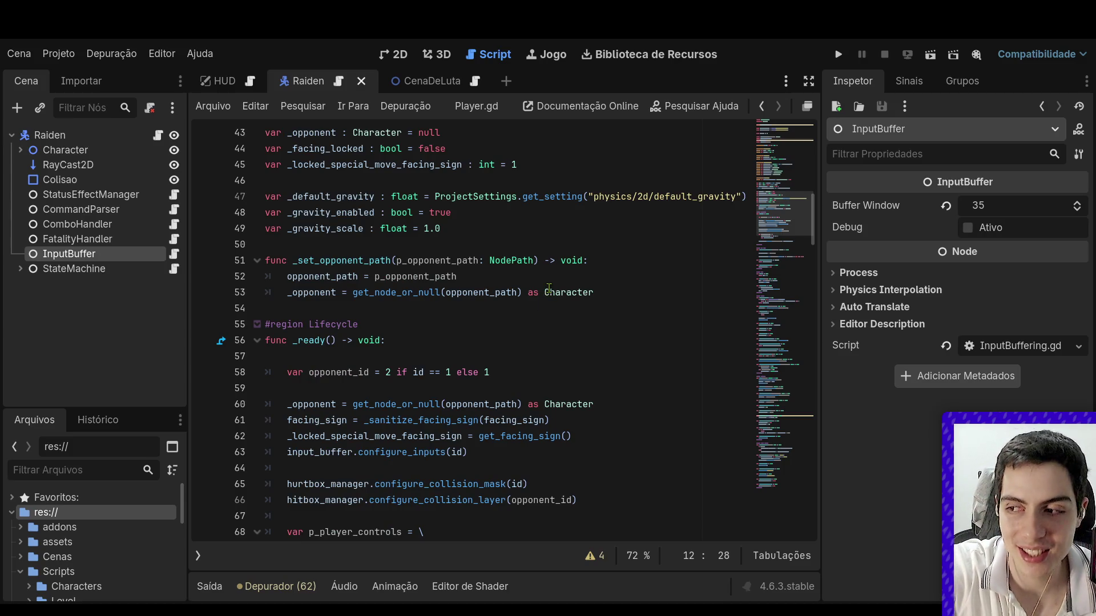
{"action": "scroll", "coordinate": [554, 282], "scroll_direction": "up", "scroll_amount": 8}
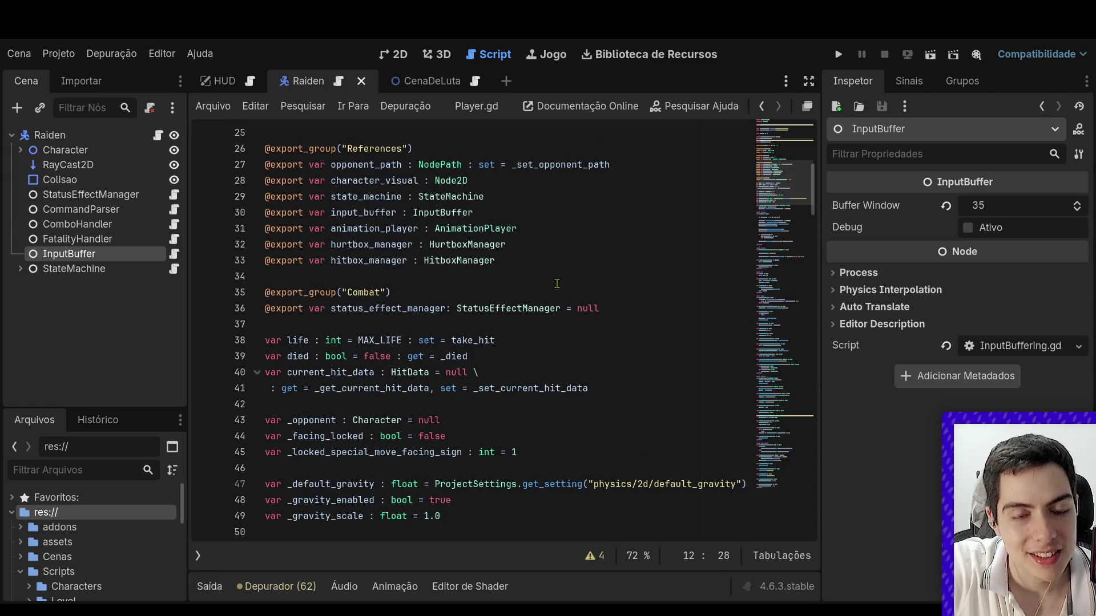
{"action": "scroll", "coordinate": [556, 283], "scroll_direction": "up", "scroll_amount": 2}
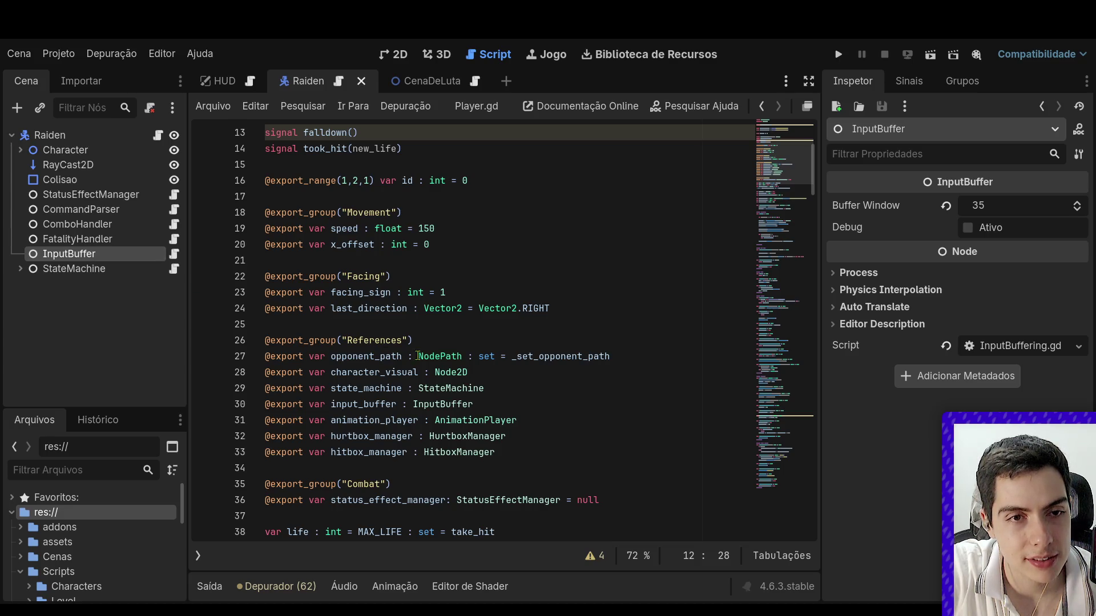
{"action": "scroll", "coordinate": [116, 286], "scroll_direction": "down", "scroll_amount": 10}
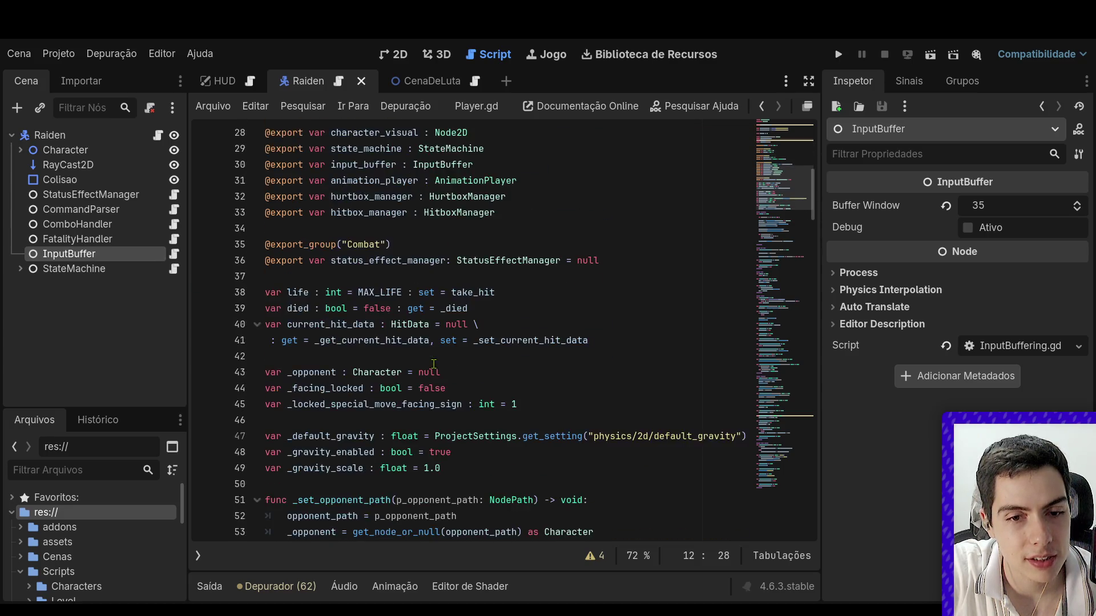
{"action": "left_click", "coordinate": [175, 243]}
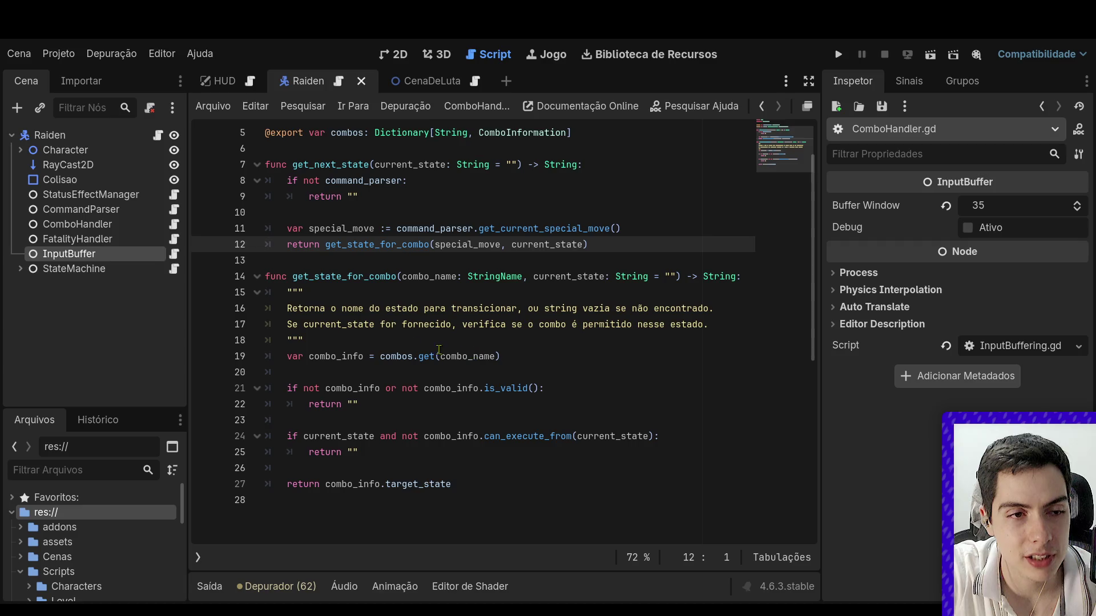
Show the Saída (Output) panel and open EletricDecapitation.gd from Raiden's Scene dock.
{"action": "left_click", "coordinate": [422, 81]}
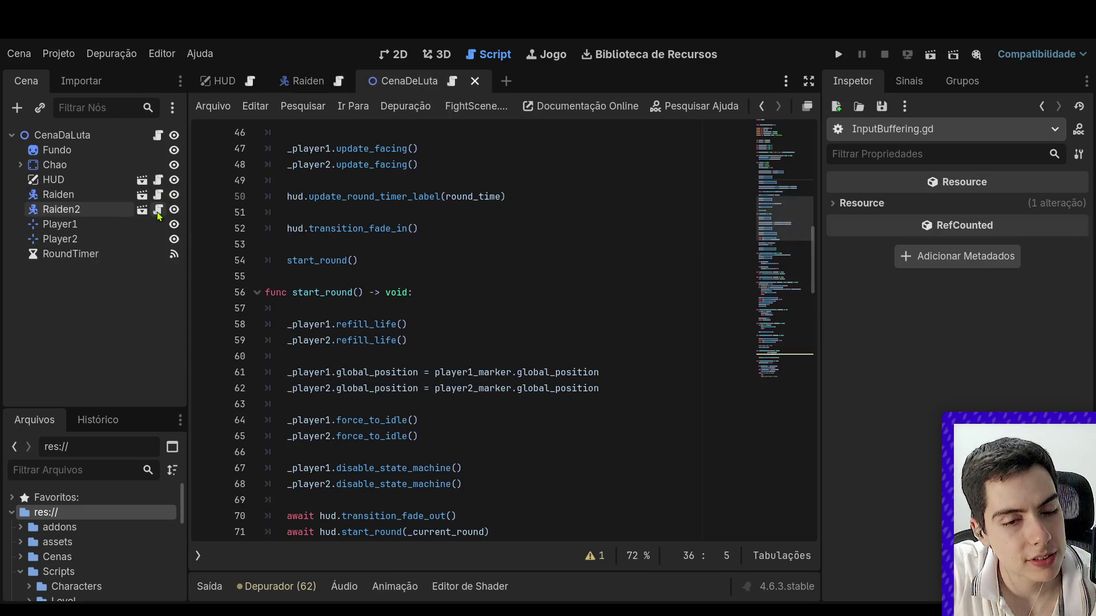
{"action": "left_click", "coordinate": [209, 587]}
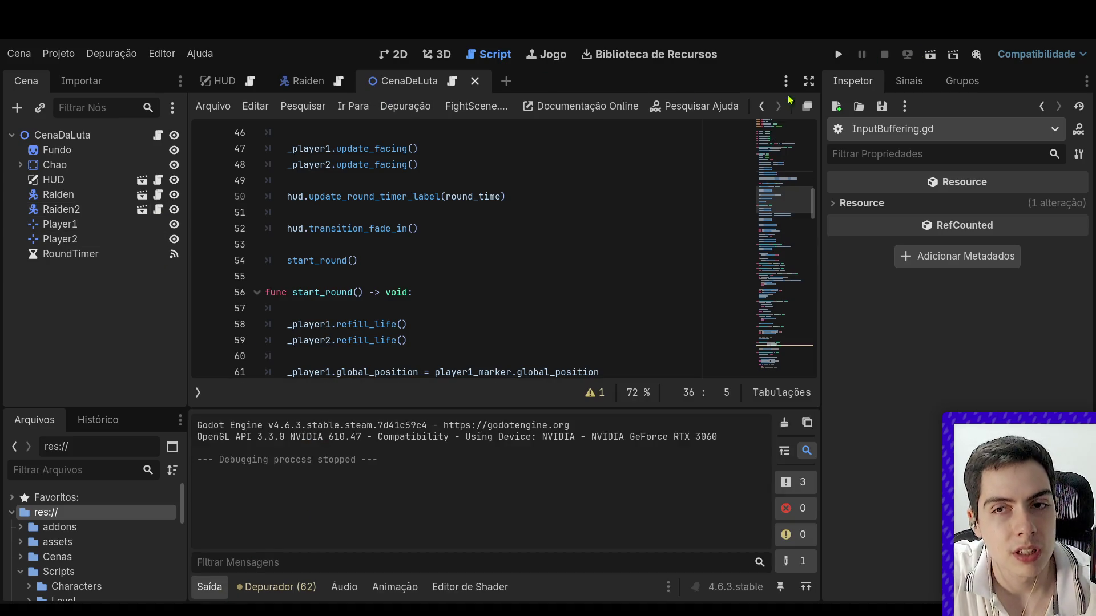
{"action": "left_click", "coordinate": [142, 194]}
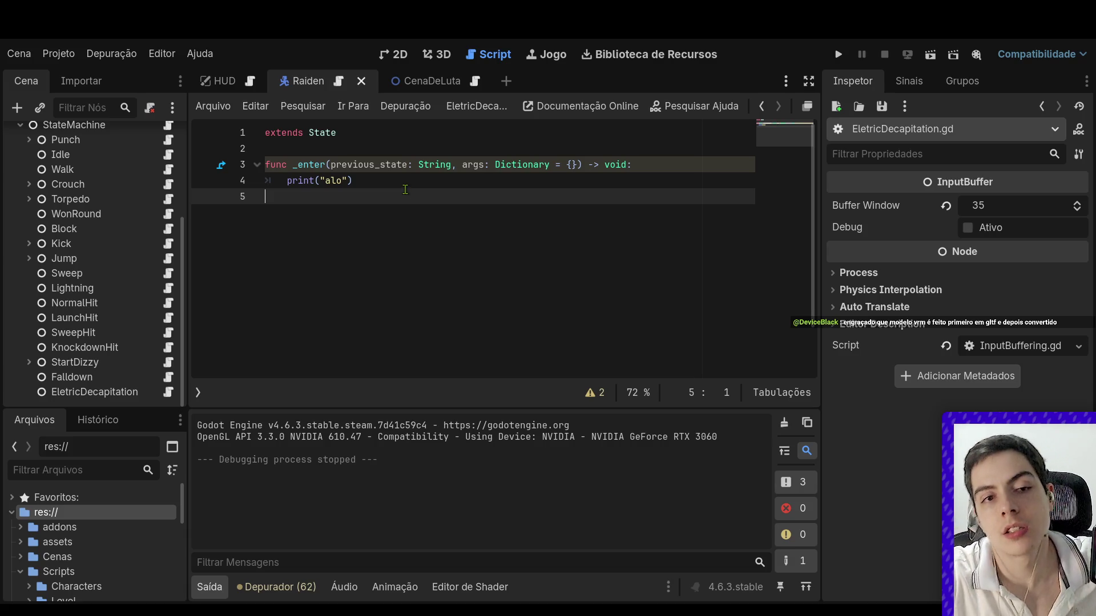
Replace print("alo") on line 4 of _enter with a request_animation() call.
{"action": "left_click_drag", "start_coordinate": [366, 187], "coordinate": [293, 182]}
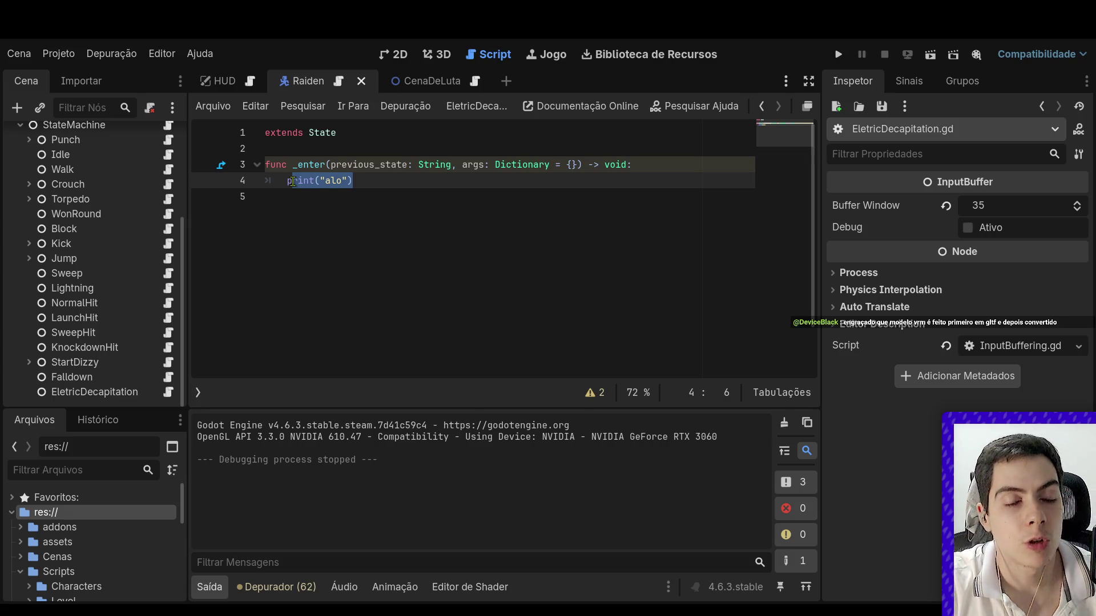
{"action": "key", "text": "BackSpace"}
{"action": "key", "text": "BackSpace"}
{"action": "type", "text": "request"}
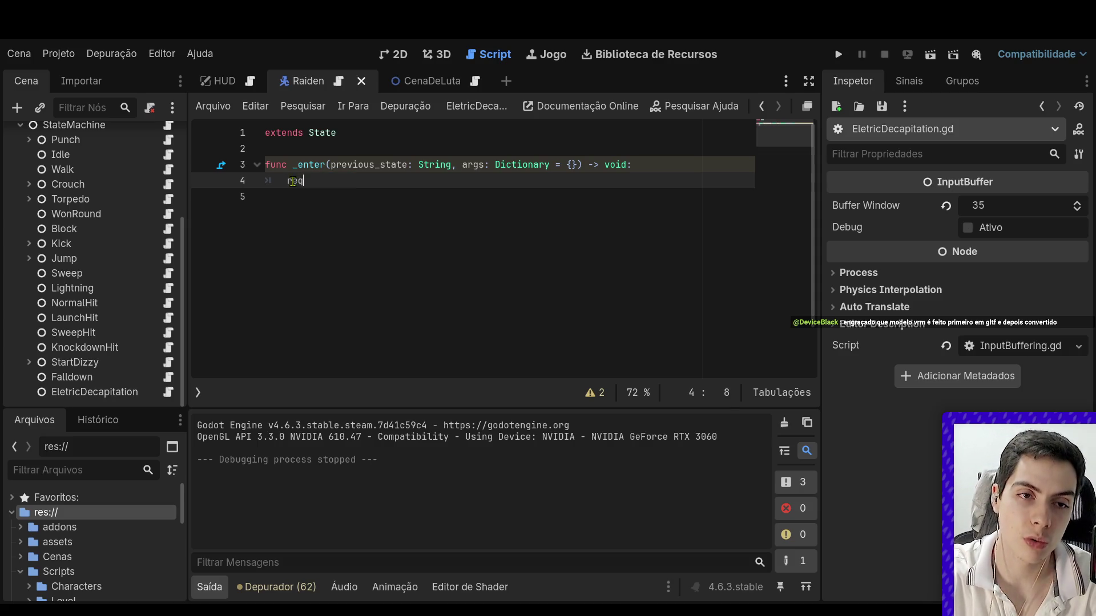
{"action": "key", "text": "Return"}
{"action": "left_click", "coordinate": [390, 228]}
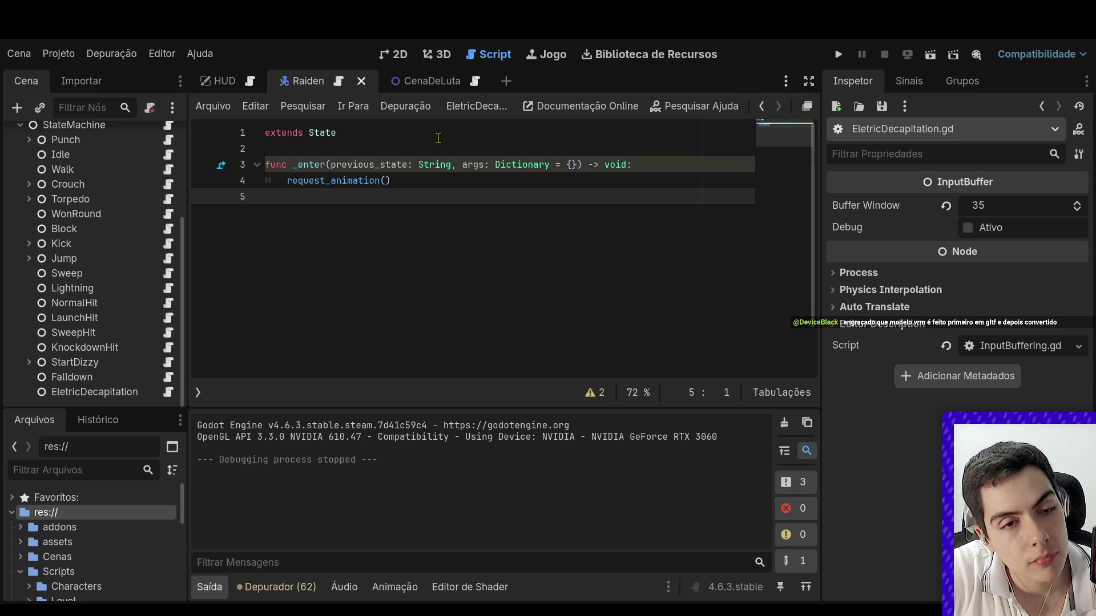
{"action": "scroll", "coordinate": [154, 288], "scroll_direction": "up", "scroll_amount": 5}
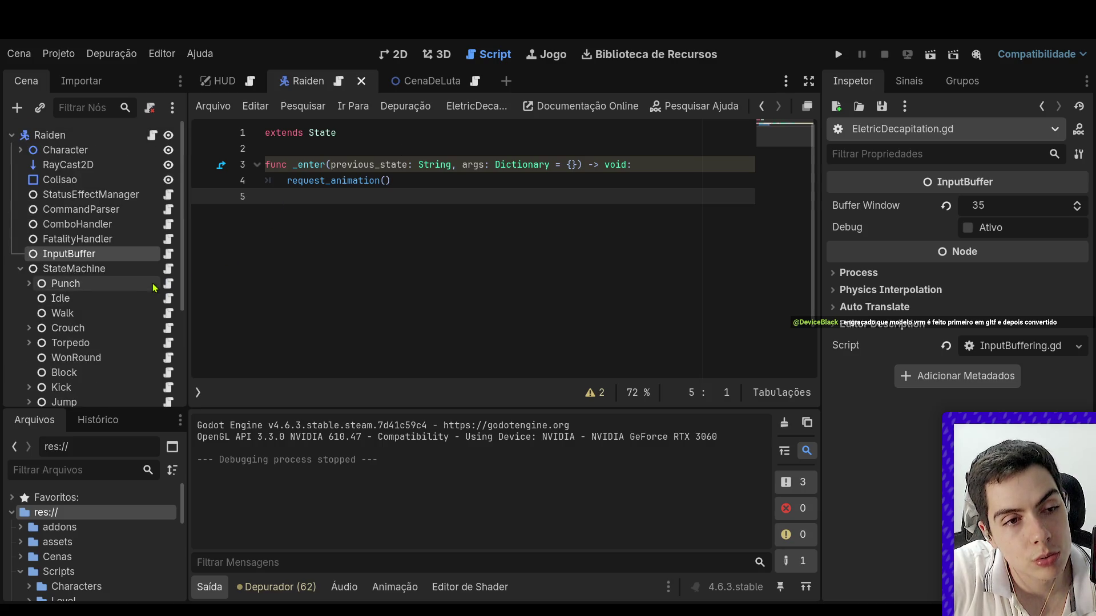
Expand Raiden's Character node and select its AnimationPlayer child.
{"action": "left_click", "coordinate": [21, 268]}
{"action": "left_click", "coordinate": [20, 150]}
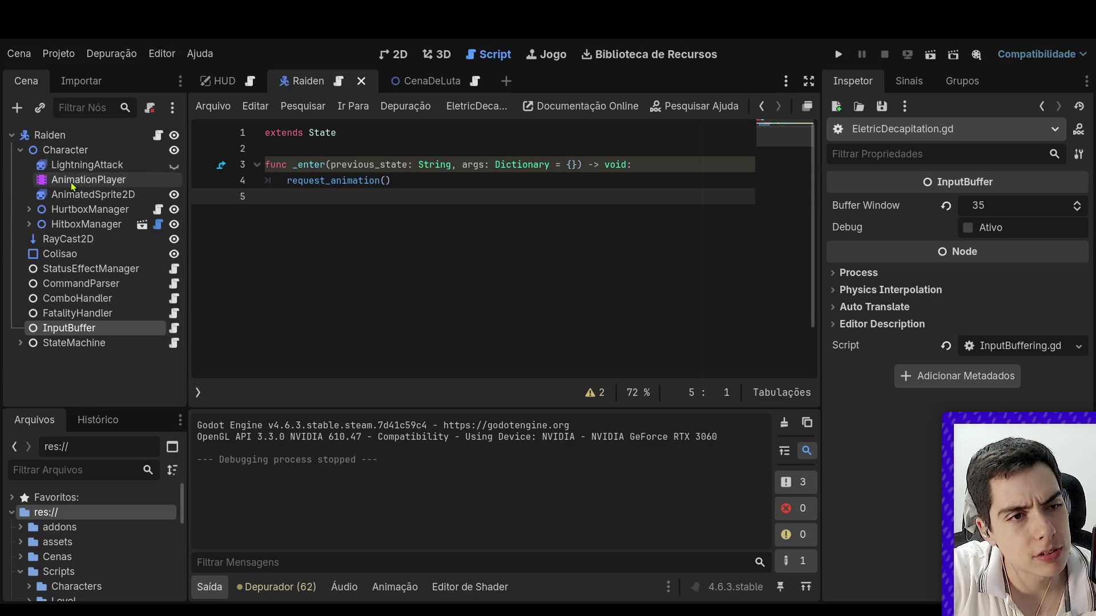
{"action": "left_click", "coordinate": [63, 180]}
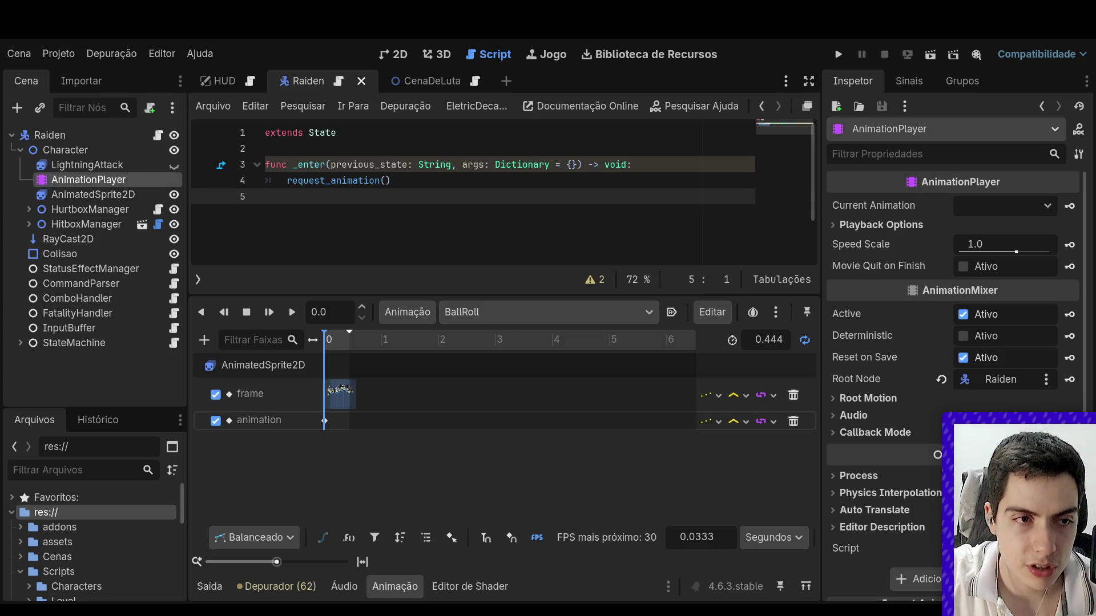
Select AnimatedSprite2D and load the EletricDecapitation animation's frames in SpriteFrames.
{"action": "left_click", "coordinate": [93, 194]}
{"action": "scroll", "coordinate": [342, 457], "scroll_direction": "down", "scroll_amount": 5}
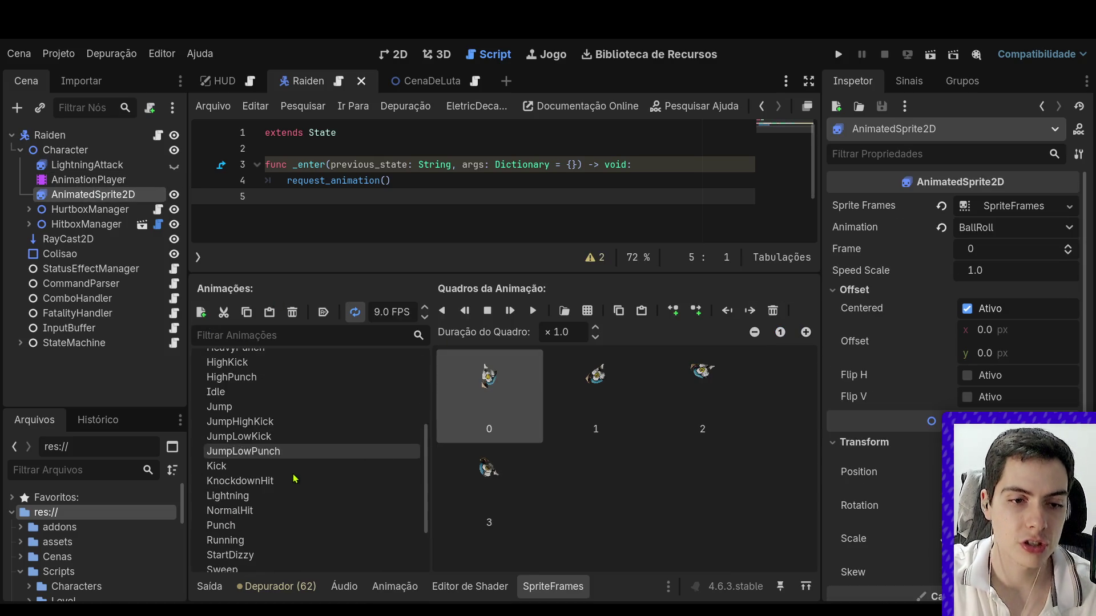
{"action": "scroll", "coordinate": [305, 482], "scroll_direction": "up", "scroll_amount": 2}
{"action": "scroll", "coordinate": [304, 483], "scroll_direction": "up", "scroll_amount": 2}
{"action": "left_click", "coordinate": [306, 425]}
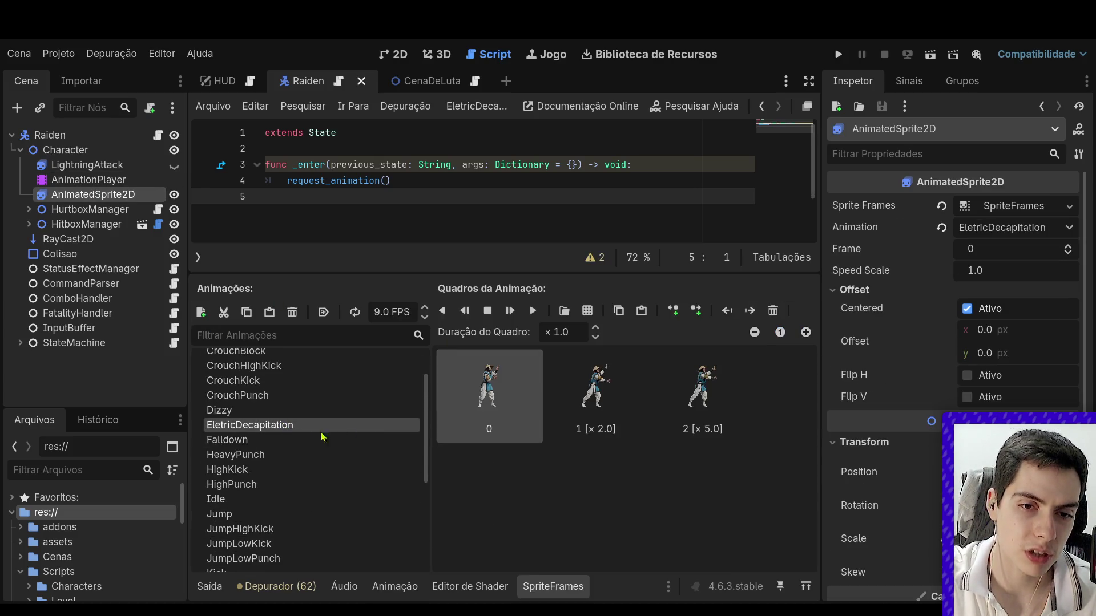
{"action": "left_click", "coordinate": [595, 394]}
{"action": "left_click", "coordinate": [674, 404]}
Append copies of frame 1 and frame 0 as frames 3 and 4, then reselect AnimationPlayer.
{"action": "left_click", "coordinate": [582, 408]}
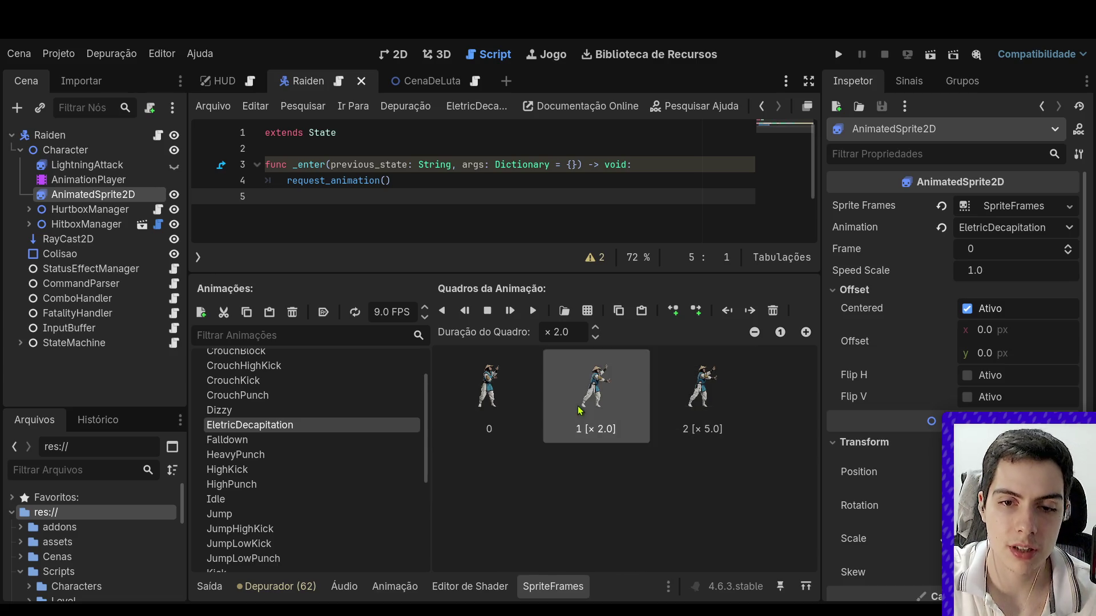
{"action": "key", "text": "ctrl+c"}
{"action": "key", "text": "ctrl+v"}
{"action": "left_click", "coordinate": [524, 418]}
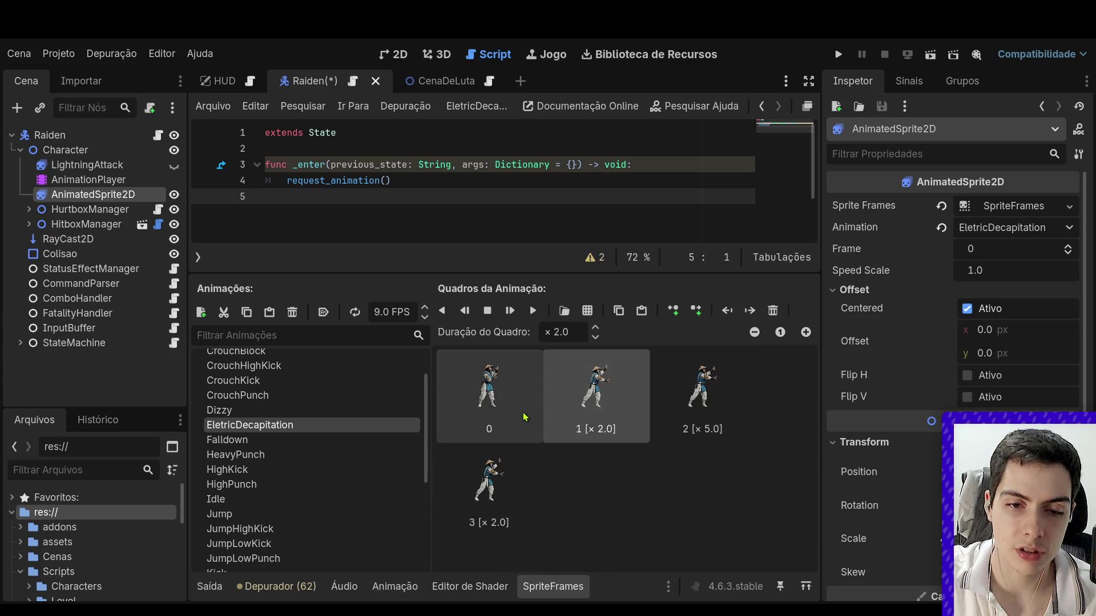
{"action": "key", "text": "ctrl+c"}
{"action": "key", "text": "ctrl+v"}
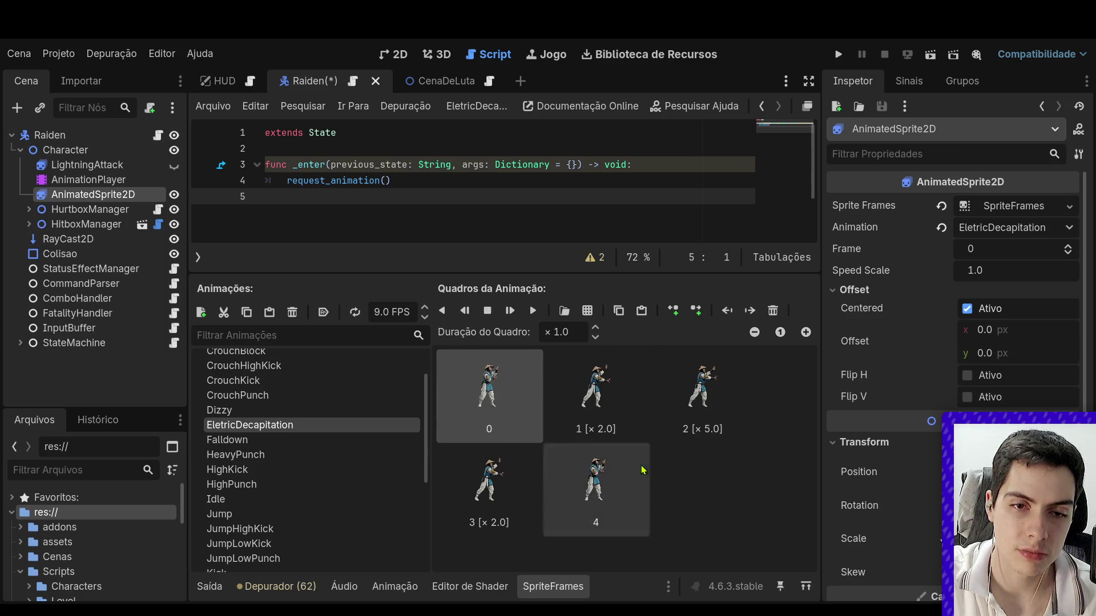
{"action": "left_click", "coordinate": [539, 592]}
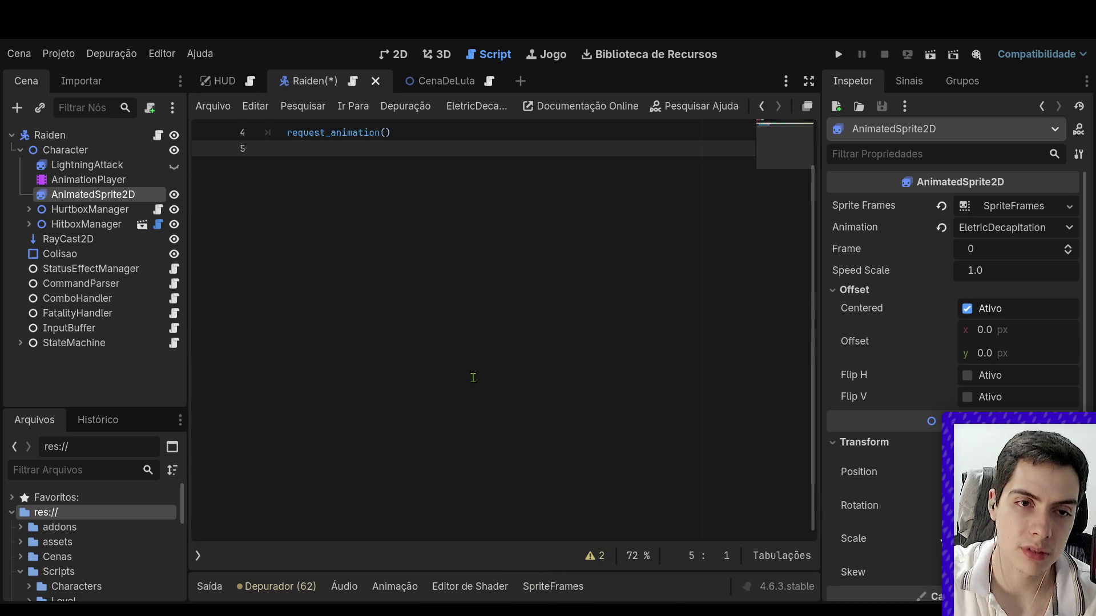
{"action": "left_click", "coordinate": [88, 179]}
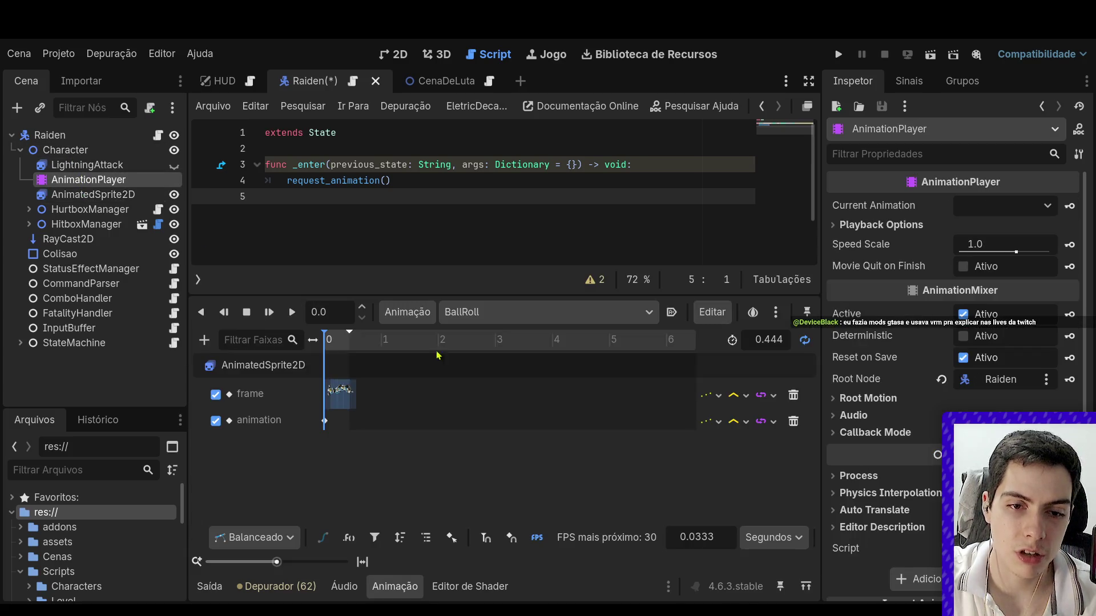
Pick EletricDecapitation in the Animation dropdown, switch to the 2D view, and save the Raiden scene.
{"action": "left_click", "coordinate": [548, 311]}
{"action": "left_click", "coordinate": [526, 255]}
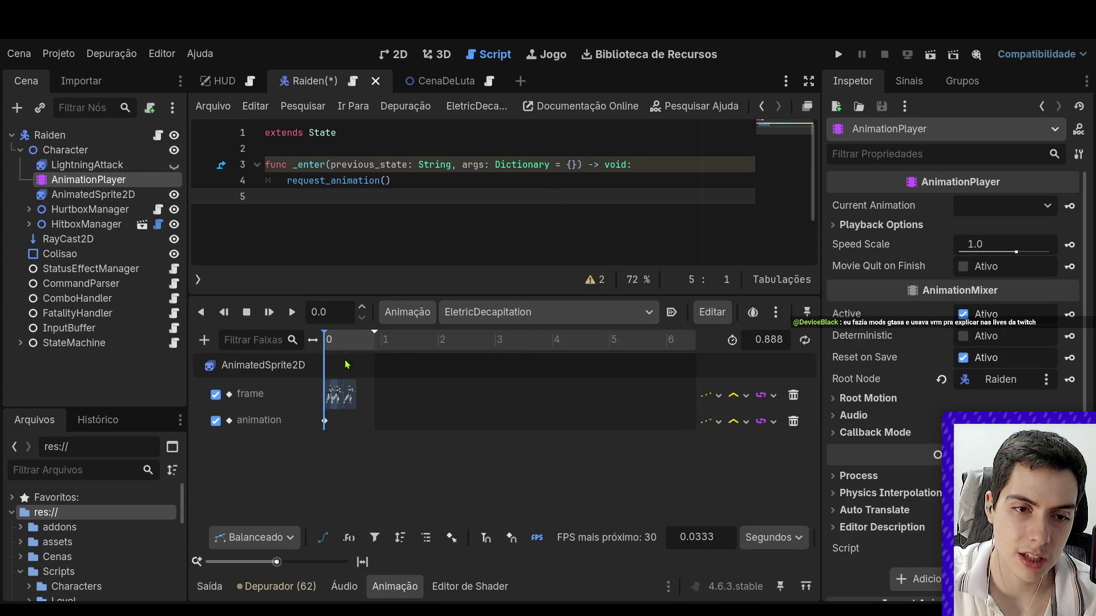
{"action": "left_click", "coordinate": [392, 54]}
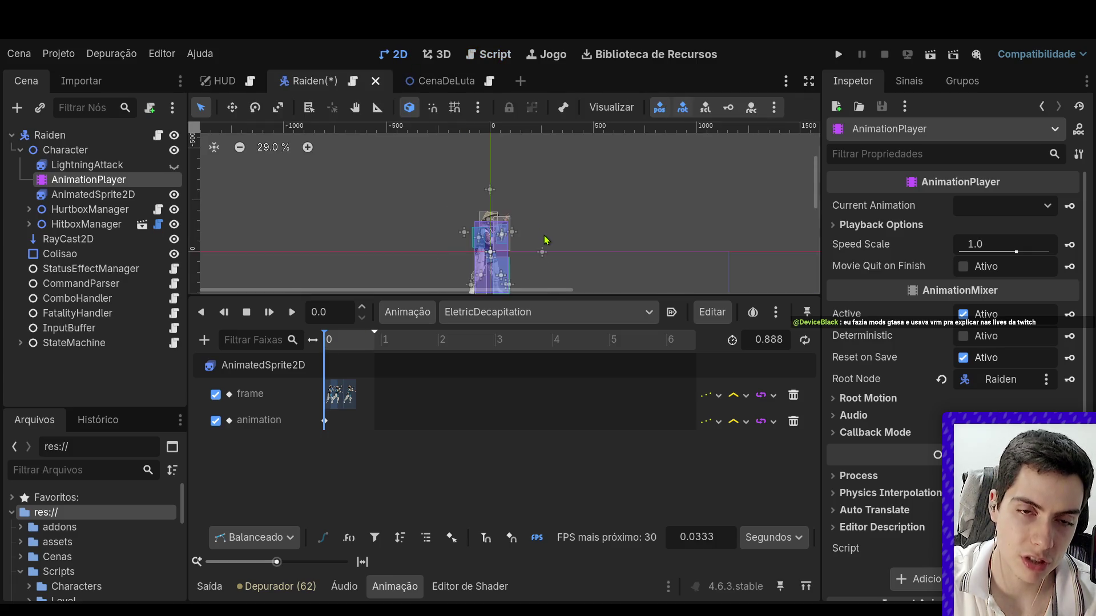
{"action": "scroll", "coordinate": [423, 240], "scroll_direction": "down", "scroll_amount": 2}
{"action": "left_click", "coordinate": [400, 203]}
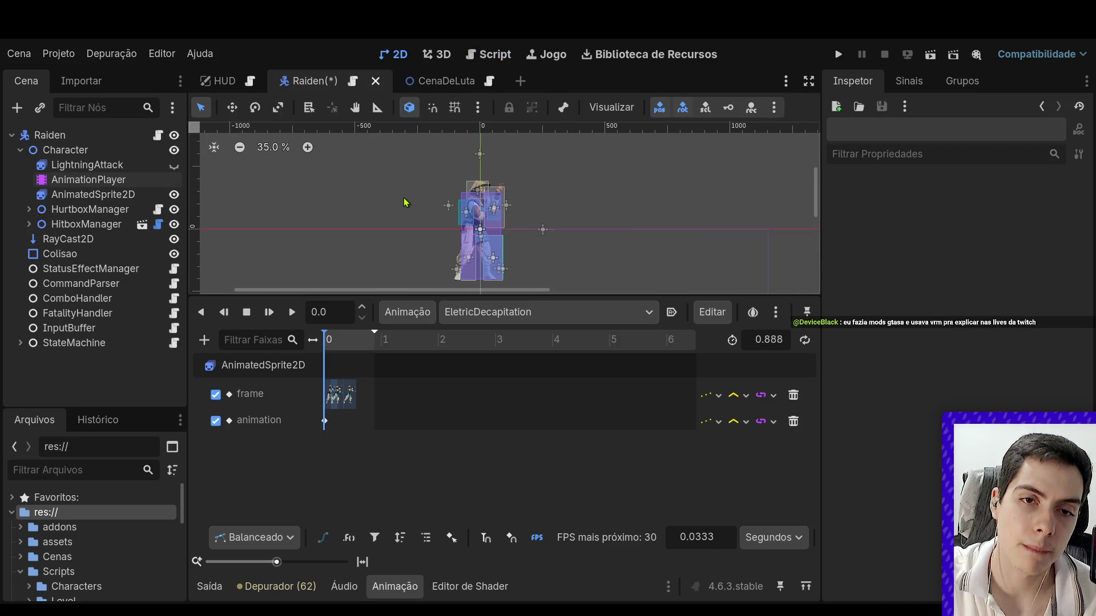
{"action": "key", "text": "ctrl+s"}
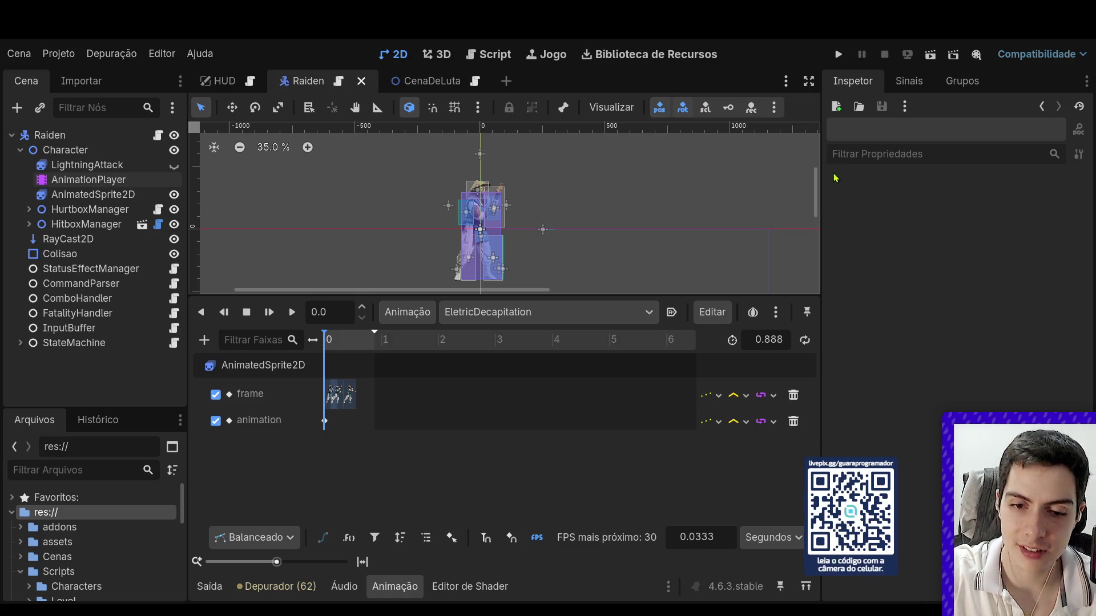
Collapse the Animation panel and zoom in on Raiden's 2D view.
{"action": "left_click", "coordinate": [390, 587]}
{"action": "scroll", "coordinate": [478, 219], "scroll_direction": "up", "scroll_amount": 3}
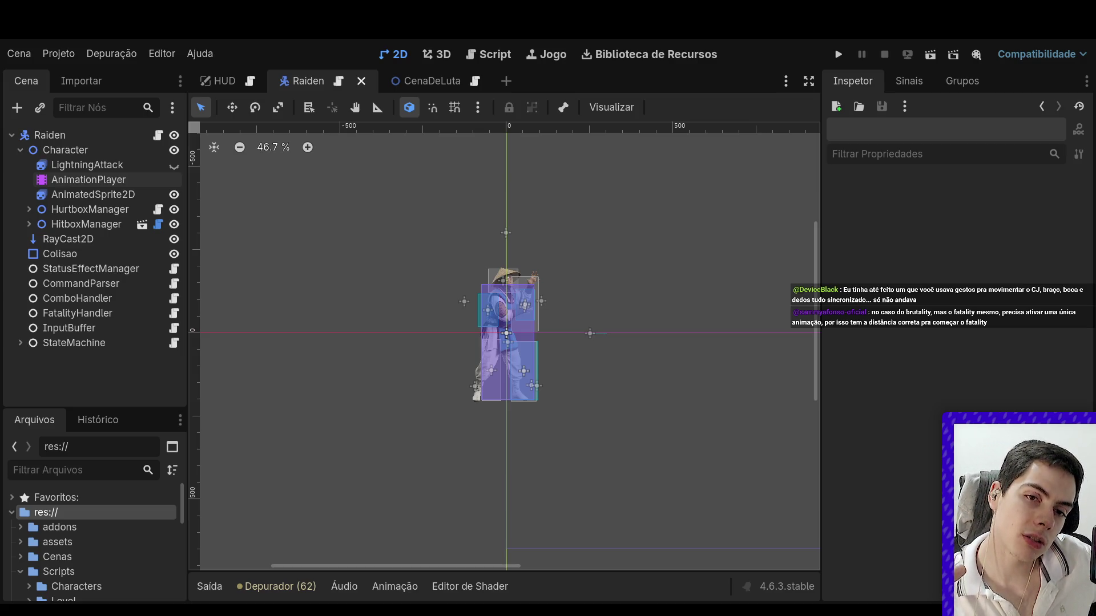
Preview Raiden's AnimationPlayer pose at 0.24 s, then open the ComboHandler node's script.
{"action": "scroll", "coordinate": [611, 457], "scroll_direction": "up", "scroll_amount": 6}
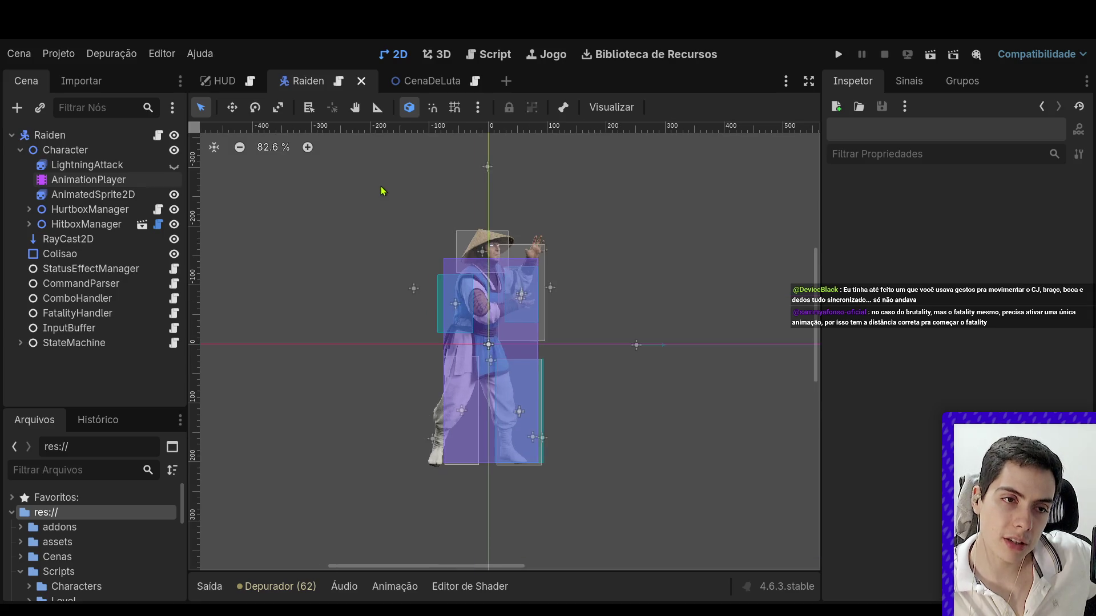
{"action": "left_click", "coordinate": [89, 179]}
{"action": "left_click", "coordinate": [339, 344]}
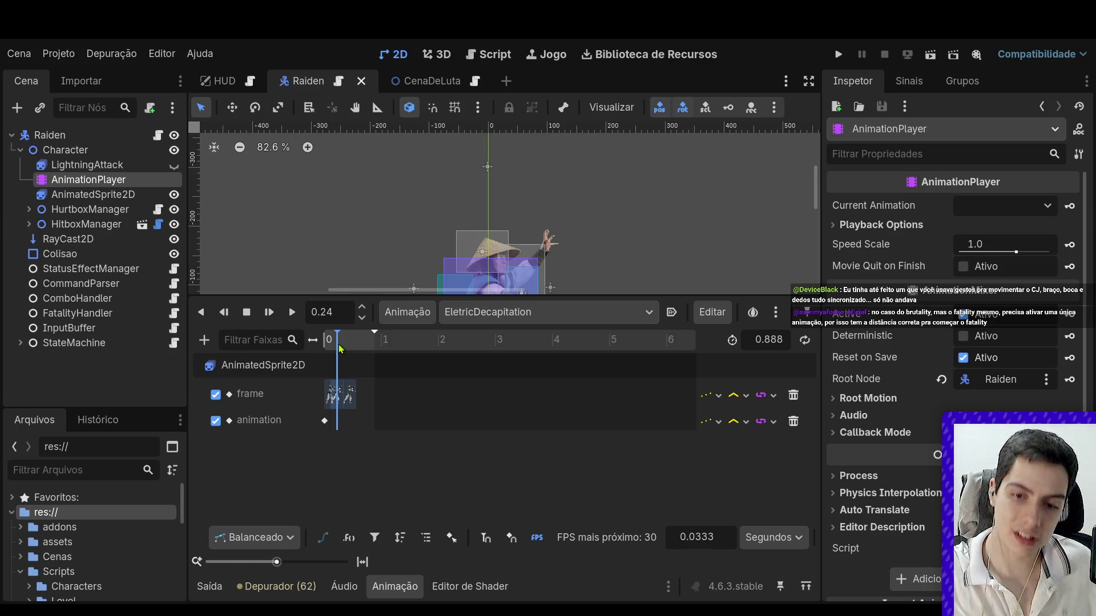
{"action": "left_click", "coordinate": [395, 587]}
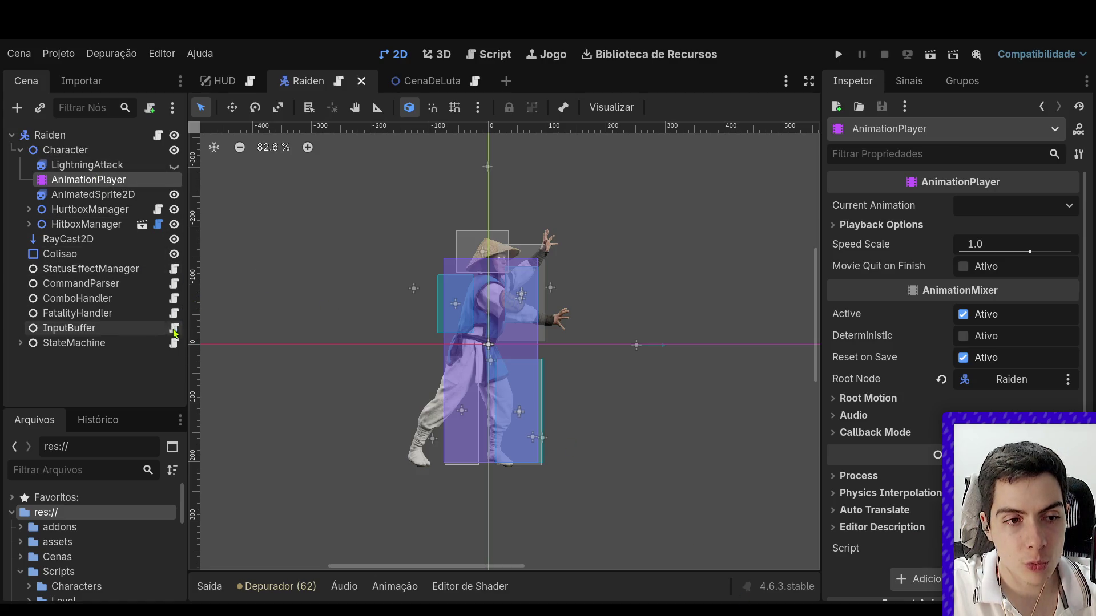
{"action": "left_click", "coordinate": [173, 306]}
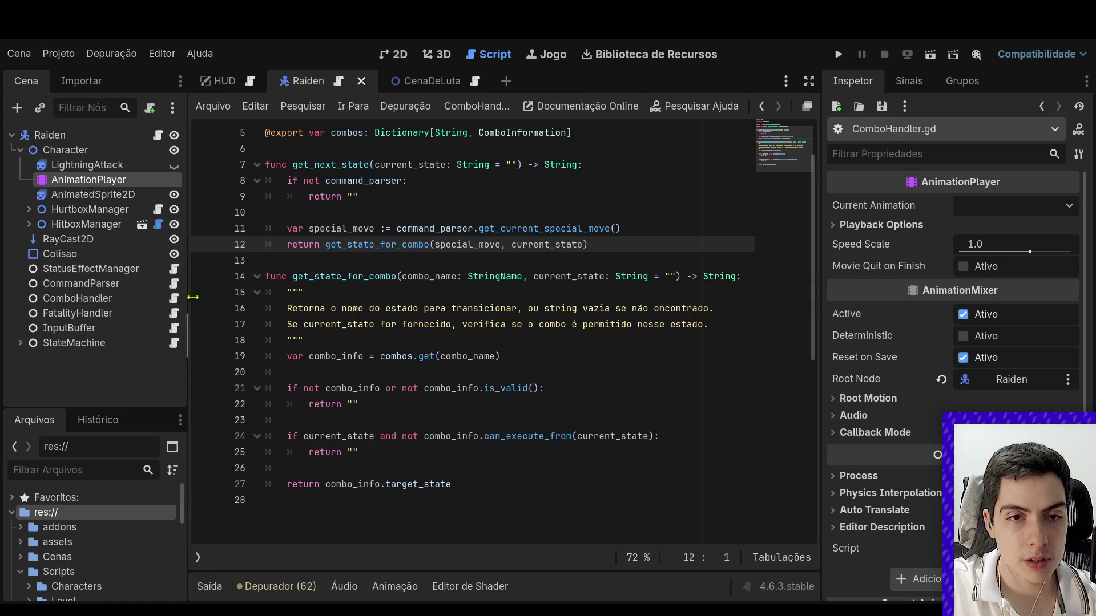
Review ComboHandler.gd, then return to the 2D workspace with Ctrl+F1.
{"action": "scroll", "coordinate": [260, 297], "scroll_direction": "up", "scroll_amount": 2}
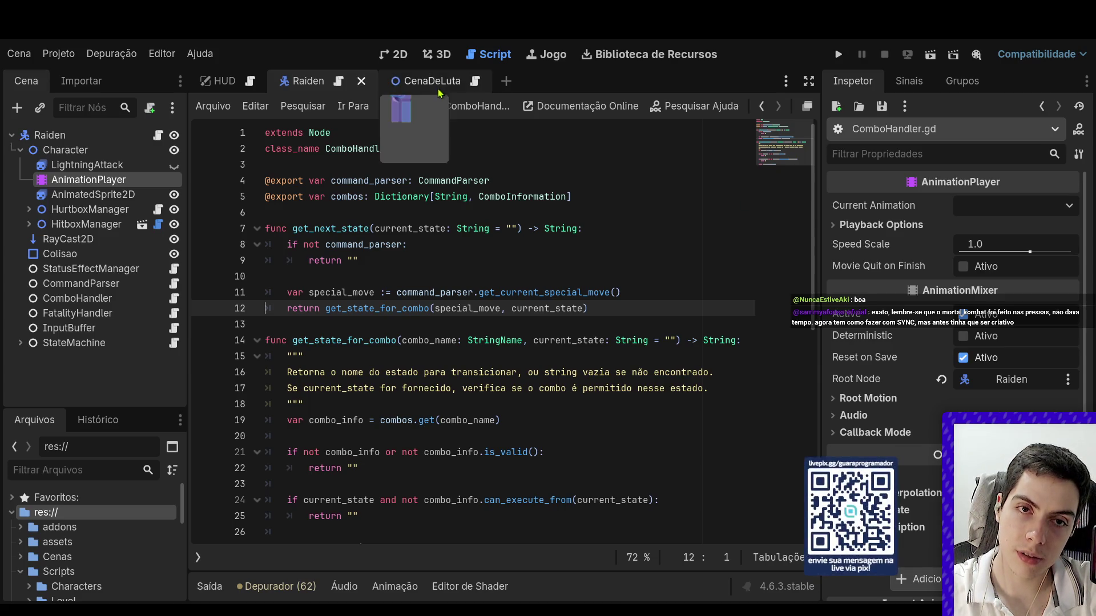
{"action": "key", "text": "ctrl+F1"}
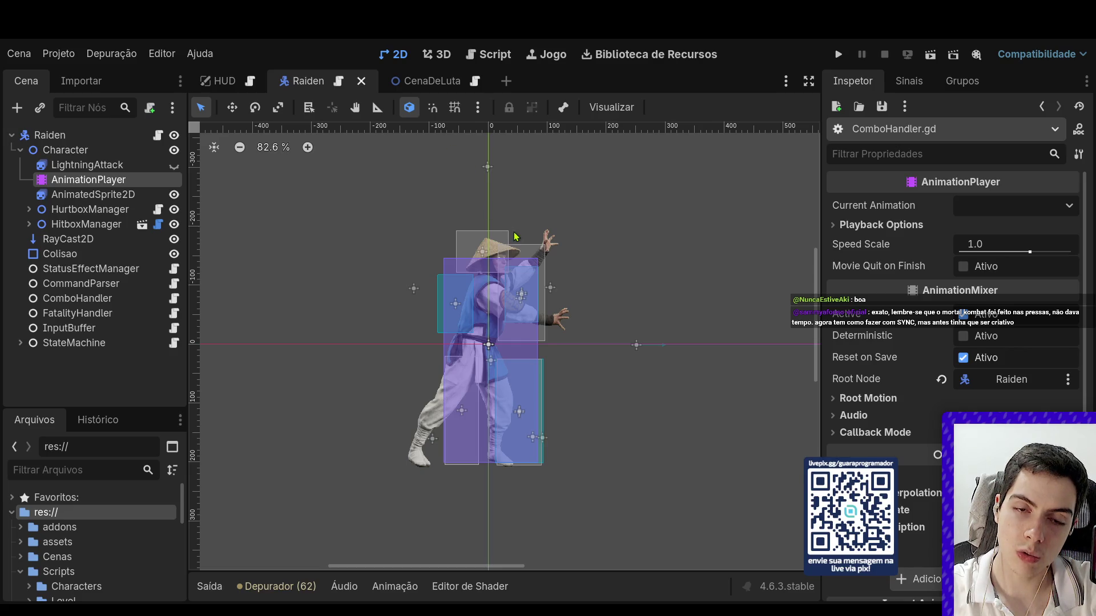
Select the AnimationPlayer node to show the EletricDecapitation animation timeline.
{"action": "scroll", "coordinate": [502, 236], "scroll_direction": "down", "scroll_amount": 4}
{"action": "scroll", "coordinate": [632, 242], "scroll_direction": "up", "scroll_amount": 1}
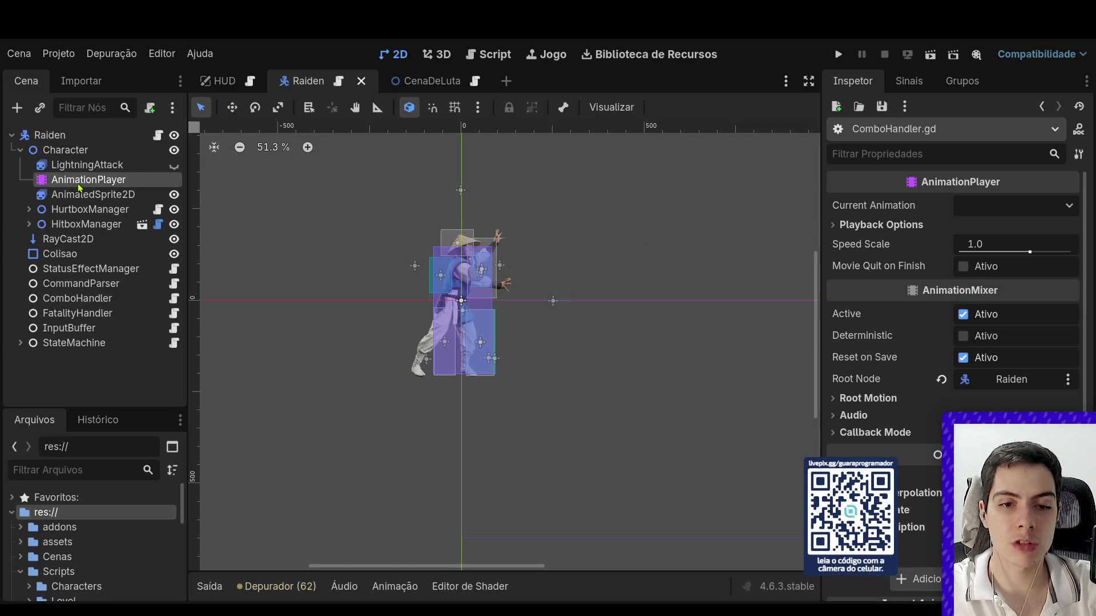
{"action": "left_click", "coordinate": [91, 165]}
{"action": "left_click", "coordinate": [94, 182]}
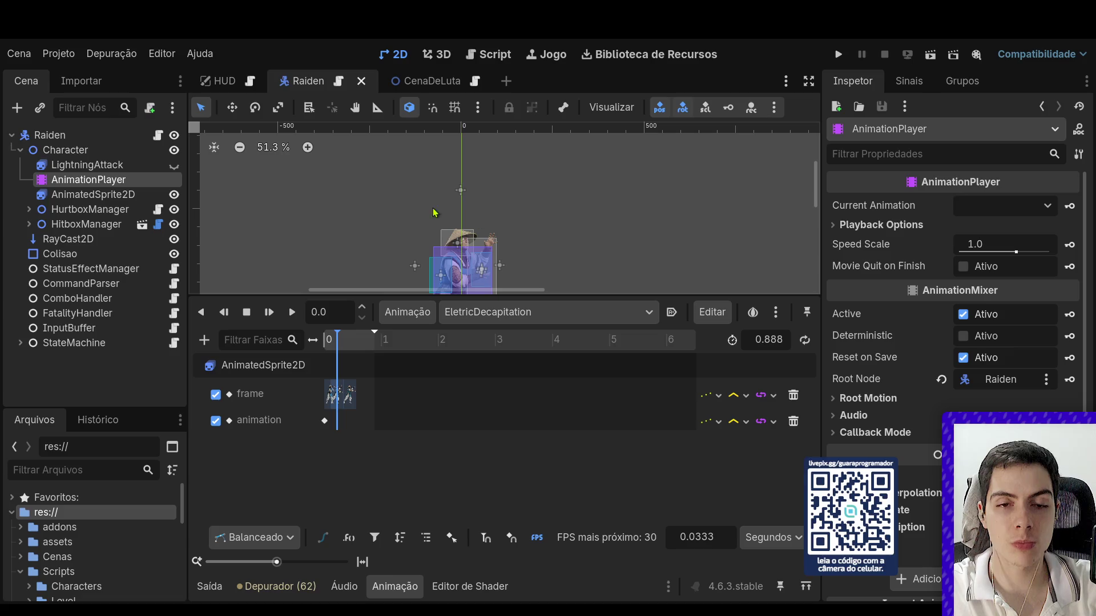
Zoom the timeline to its first 2.5 seconds and expand StateMachine's child states.
{"action": "scroll", "coordinate": [558, 244], "scroll_direction": "down", "scroll_amount": 3}
{"action": "scroll", "coordinate": [557, 240], "scroll_direction": "down", "scroll_amount": 4}
{"action": "scroll", "coordinate": [557, 251], "scroll_direction": "up", "scroll_amount": 7}
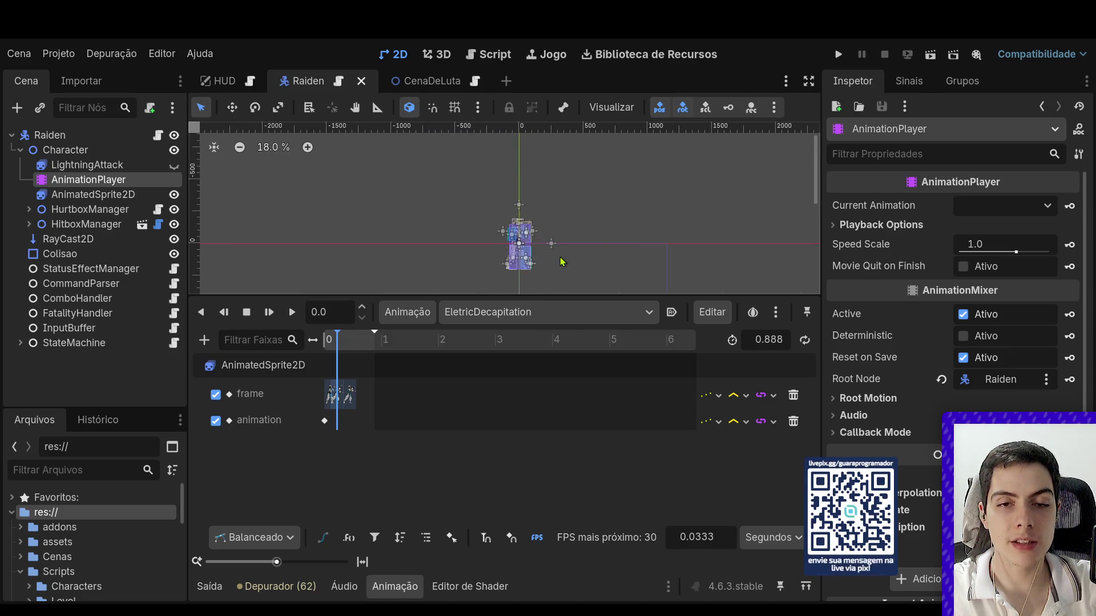
{"action": "scroll", "coordinate": [475, 243], "scroll_direction": "up", "scroll_amount": 5}
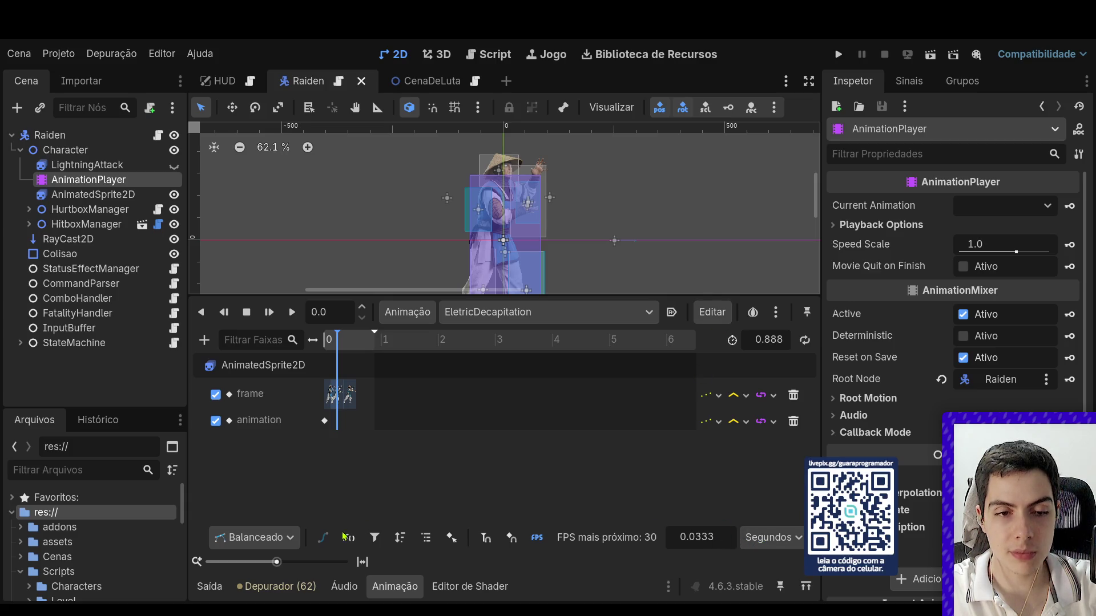
{"action": "left_click", "coordinate": [275, 567]}
{"action": "left_click_drag", "start_coordinate": [275, 566], "coordinate": [283, 565]}
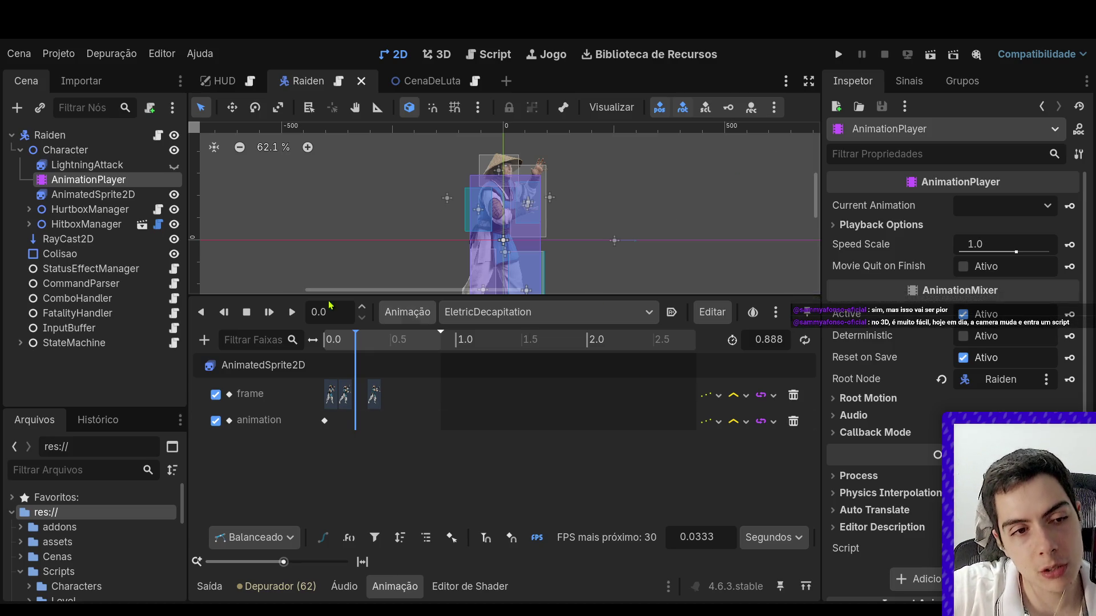
{"action": "left_click", "coordinate": [20, 343]}
Open StateMachine.gd and collapse the Animation panel to enlarge the code.
{"action": "scroll", "coordinate": [129, 367], "scroll_direction": "down", "scroll_amount": 3}
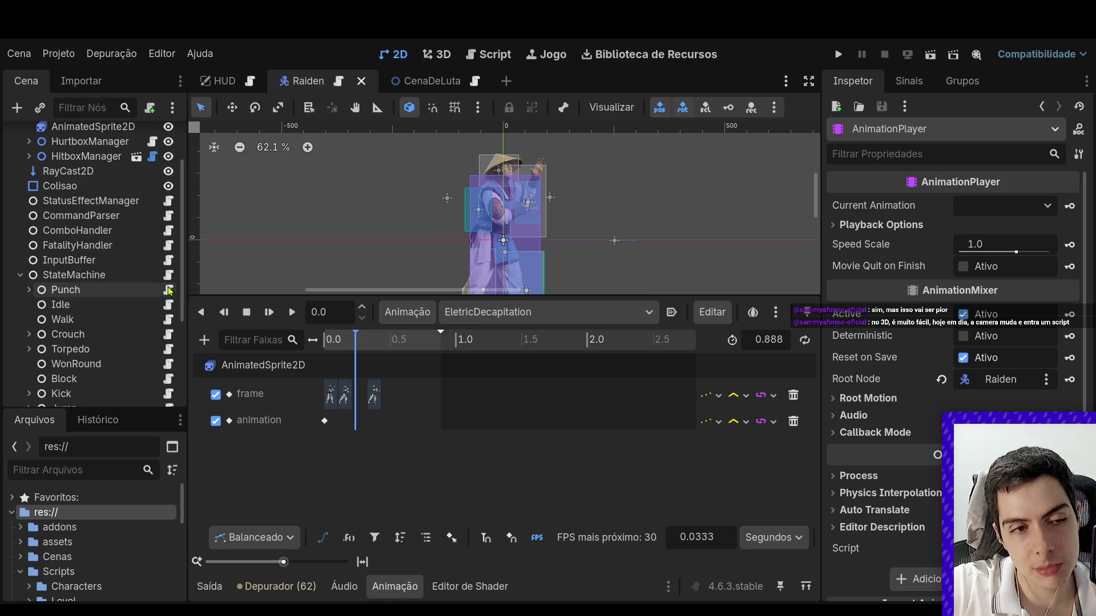
{"action": "left_click", "coordinate": [168, 274]}
{"action": "left_click", "coordinate": [363, 587]}
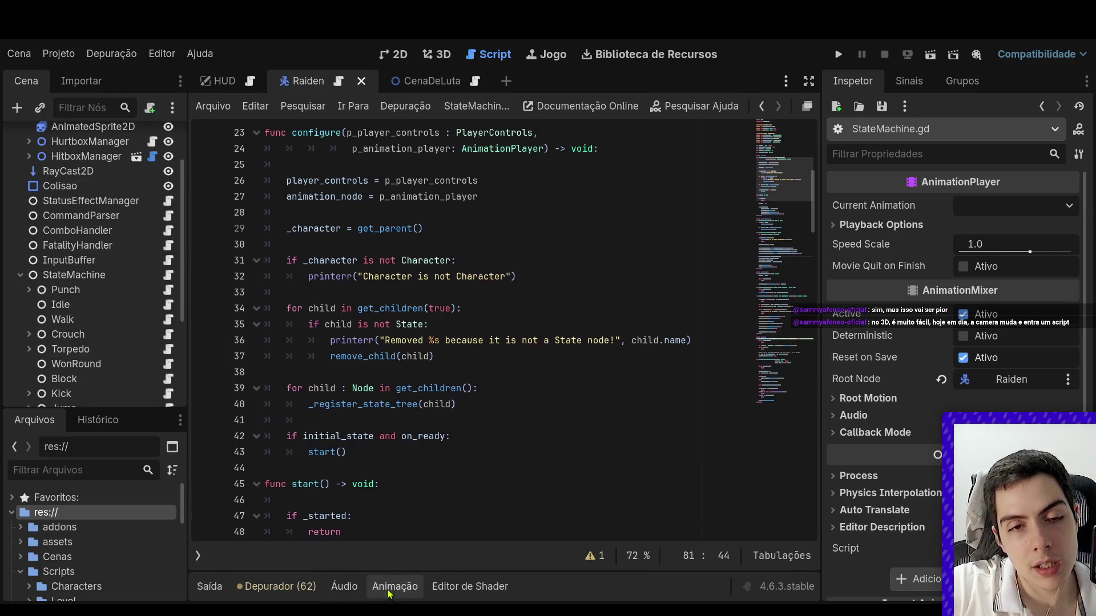
Read through StateMachine.gd's node references and functions, then open the Punch state's script.
{"action": "scroll", "coordinate": [388, 498], "scroll_direction": "up", "scroll_amount": 5}
{"action": "scroll", "coordinate": [388, 498], "scroll_direction": "down", "scroll_amount": 8}
{"action": "scroll", "coordinate": [389, 498], "scroll_direction": "down", "scroll_amount": 5}
{"action": "scroll", "coordinate": [388, 498], "scroll_direction": "up", "scroll_amount": 9}
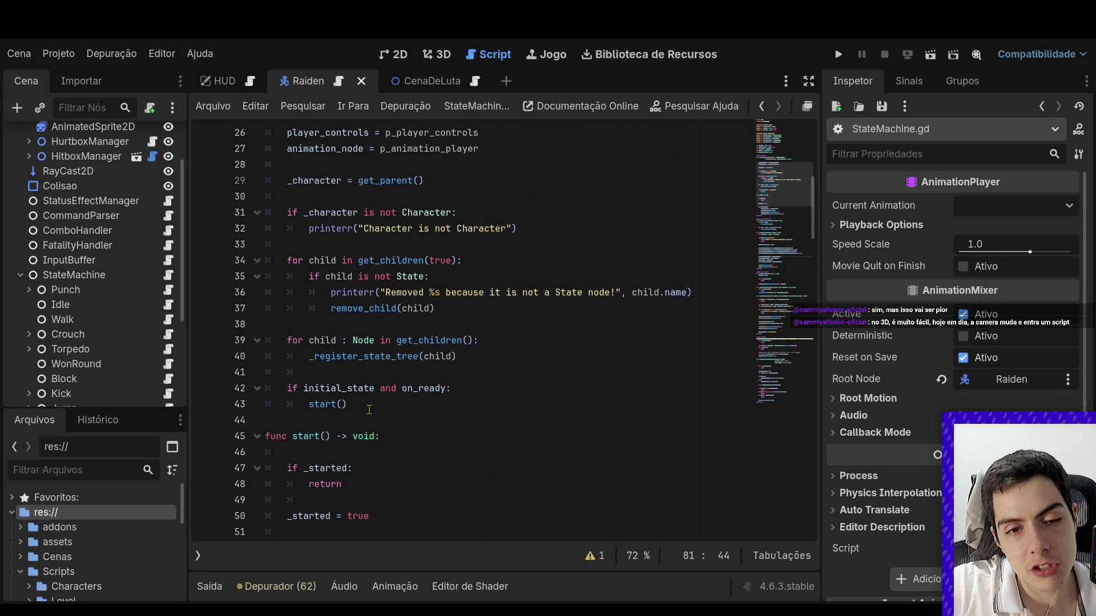
{"action": "scroll", "coordinate": [466, 384], "scroll_direction": "up", "scroll_amount": 1}
{"action": "scroll", "coordinate": [466, 384], "scroll_direction": "up", "scroll_amount": 3}
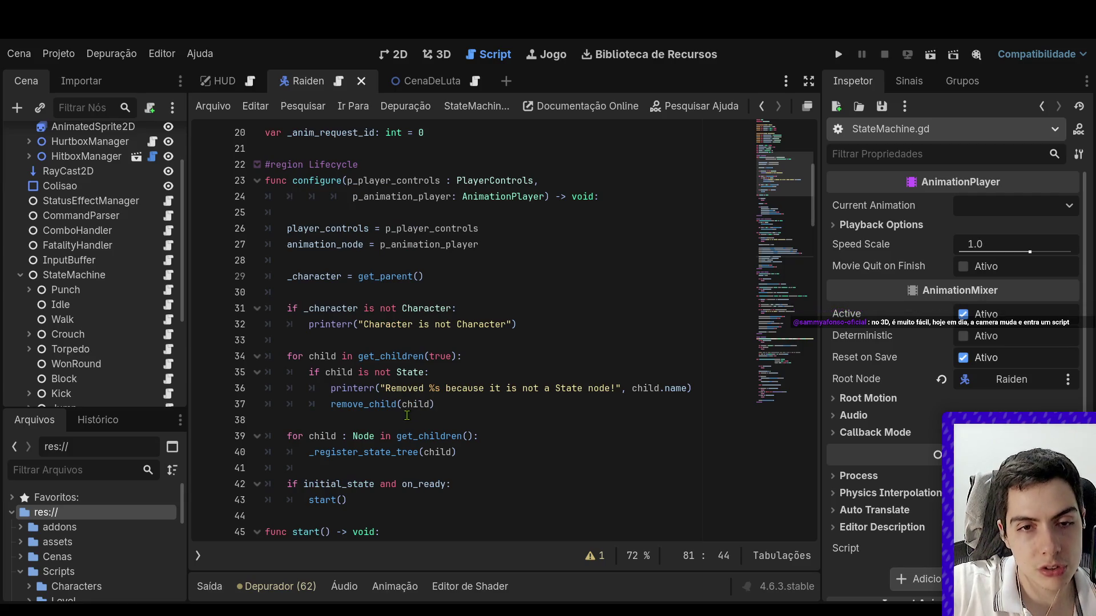
{"action": "scroll", "coordinate": [408, 413], "scroll_direction": "up", "scroll_amount": 4}
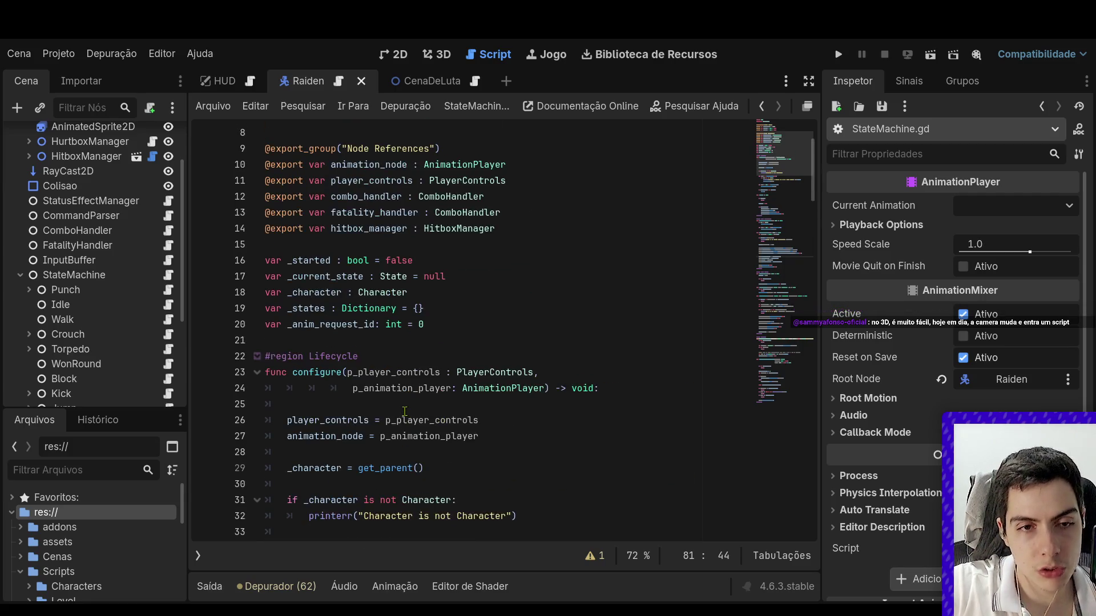
{"action": "left_click", "coordinate": [167, 289]}
Jump to the State base class script and briefly highlight its two fatality lines.
{"action": "left_click", "coordinate": [327, 138], "text": "ctrl"}
{"action": "scroll", "coordinate": [366, 291], "scroll_direction": "up", "scroll_amount": 3}
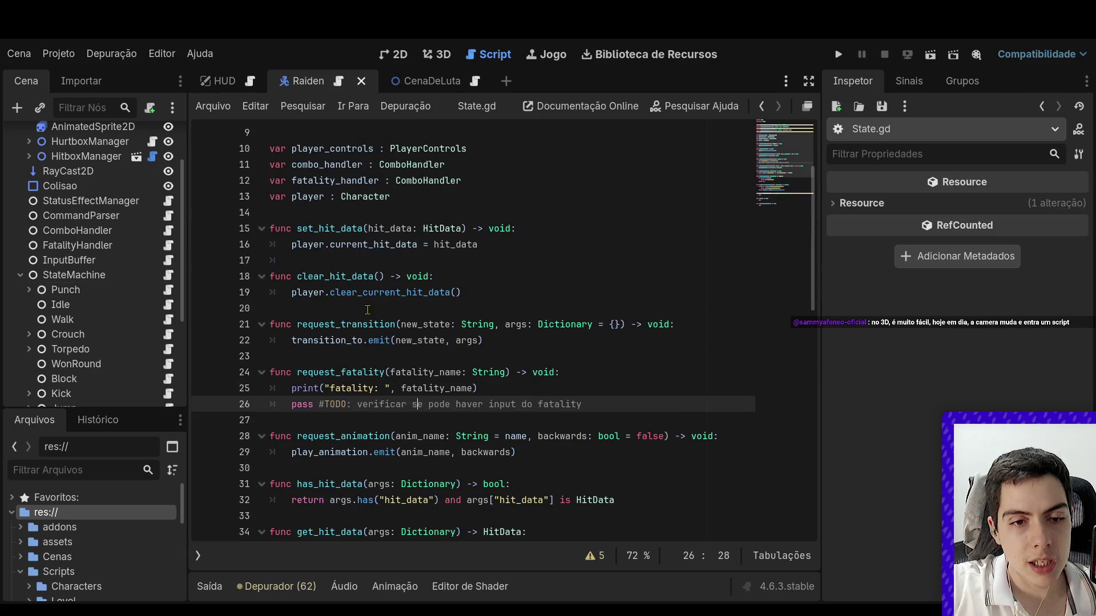
{"action": "left_click_drag", "start_coordinate": [611, 404], "coordinate": [271, 386]}
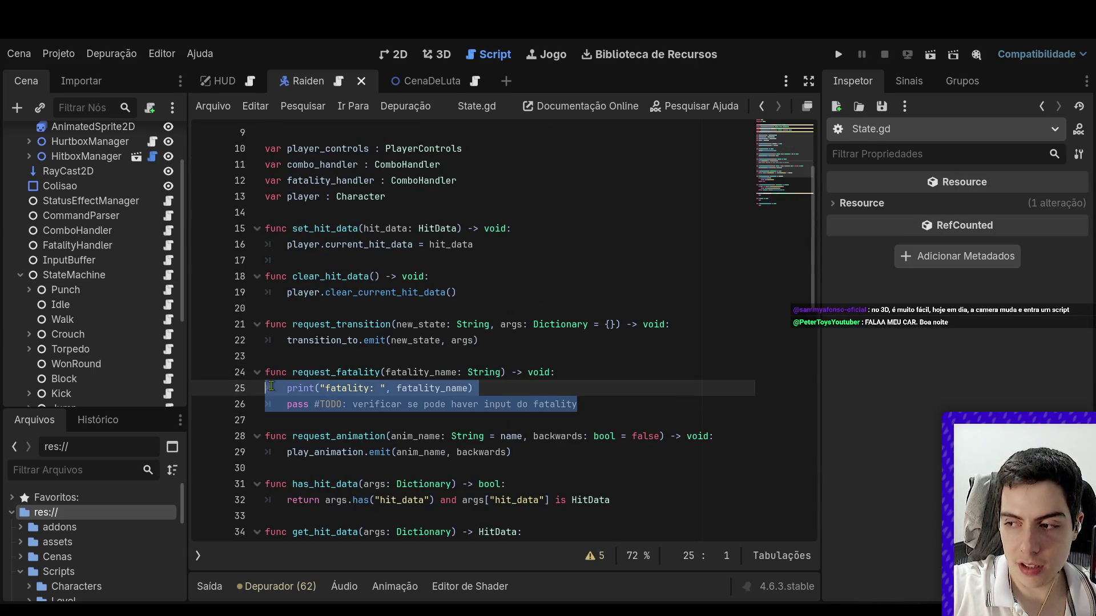
{"action": "left_click", "coordinate": [584, 403]}
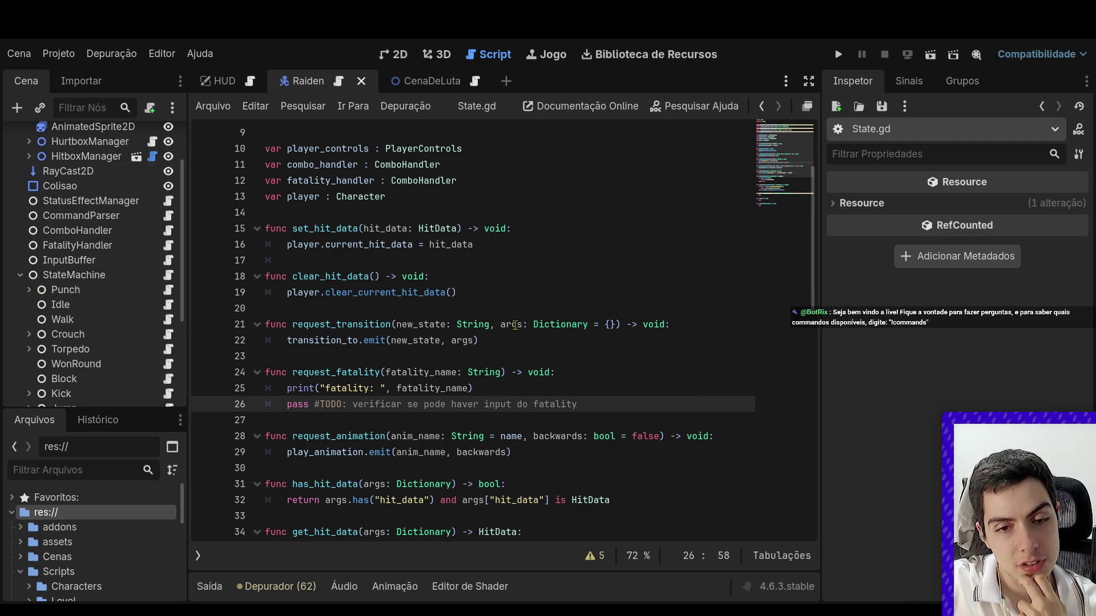
Scroll through State.gd to review request_fatality and its TODO note.
{"action": "scroll", "coordinate": [516, 325], "scroll_direction": "up", "scroll_amount": 3}
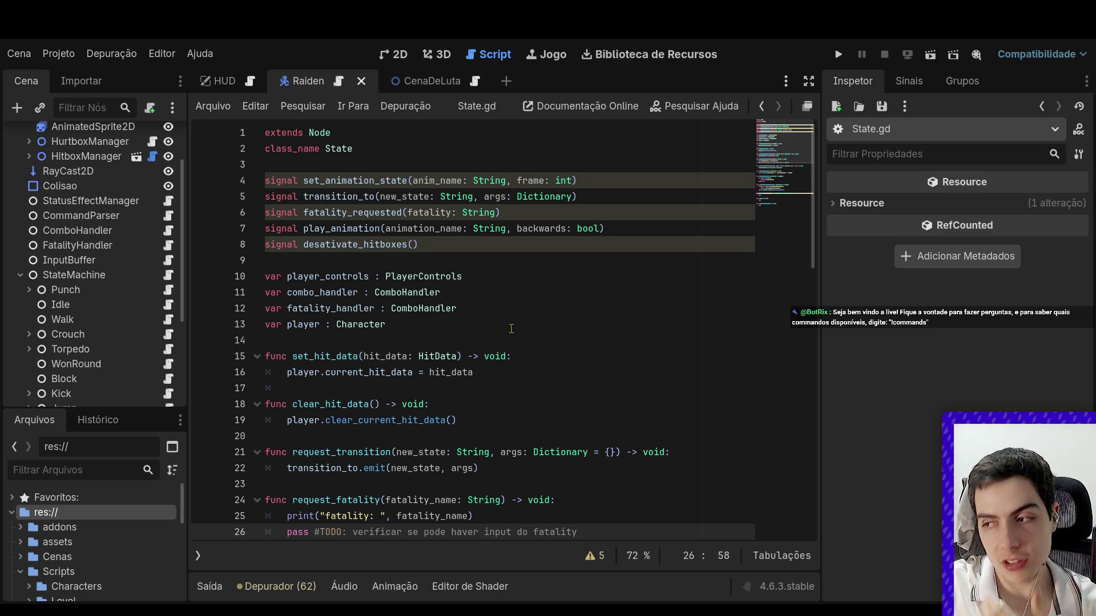
{"action": "scroll", "coordinate": [503, 334], "scroll_direction": "down", "scroll_amount": 7}
{"action": "scroll", "coordinate": [504, 333], "scroll_direction": "down", "scroll_amount": 5}
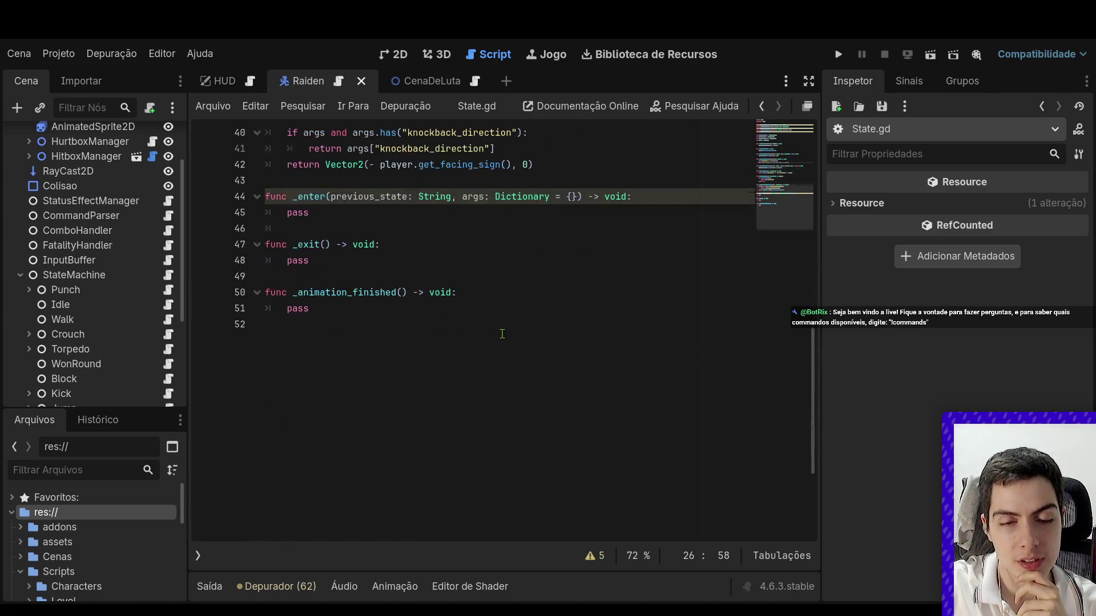
{"action": "scroll", "coordinate": [494, 328], "scroll_direction": "up", "scroll_amount": 6}
{"action": "scroll", "coordinate": [497, 330], "scroll_direction": "up", "scroll_amount": 1}
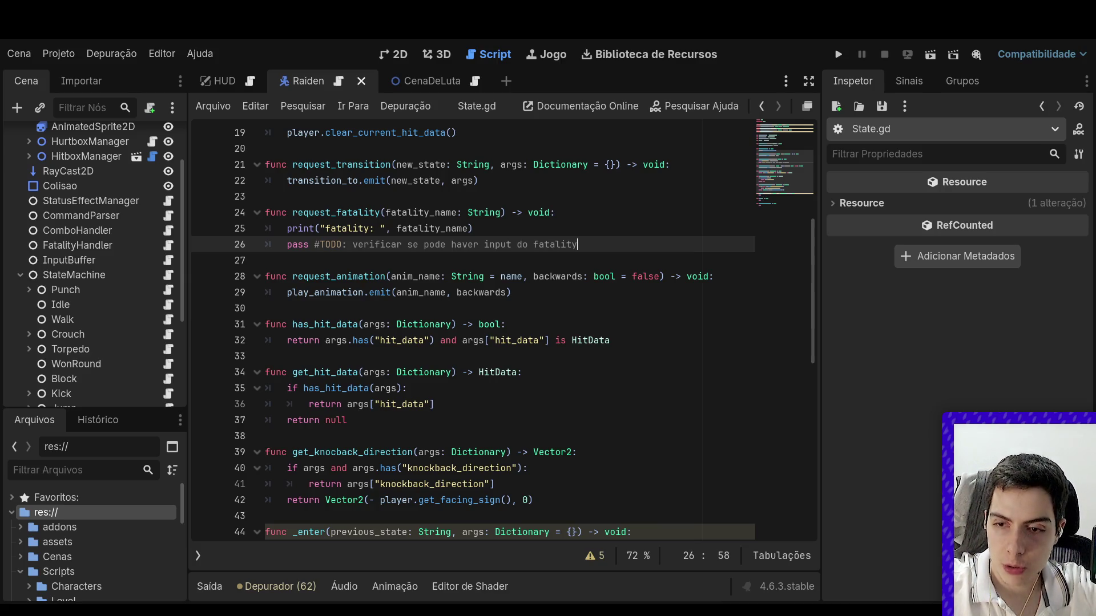
Open EletricDecapitation.gd and select the request_animation() call on line 4.
{"action": "scroll", "coordinate": [510, 371], "scroll_direction": "up", "scroll_amount": 5}
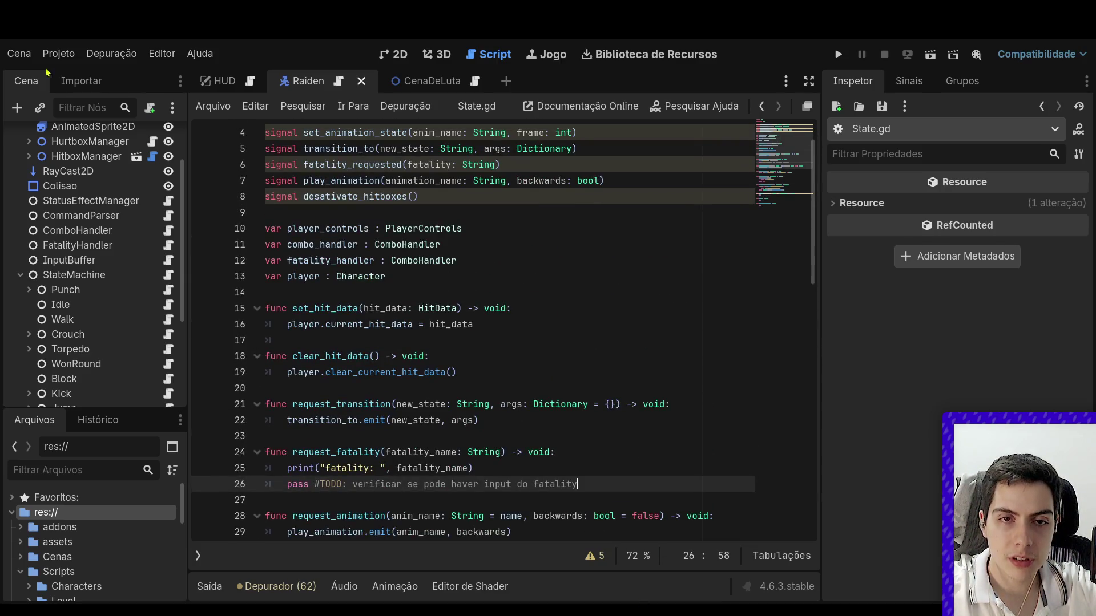
{"action": "scroll", "coordinate": [80, 219], "scroll_direction": "up", "scroll_amount": 2}
{"action": "scroll", "coordinate": [142, 354], "scroll_direction": "down", "scroll_amount": 6}
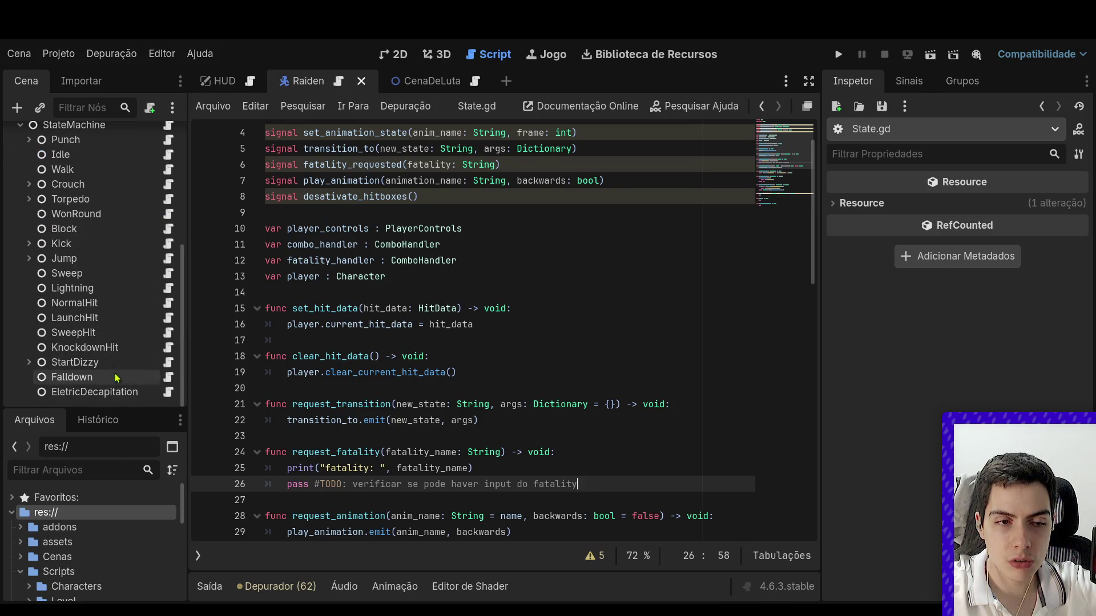
{"action": "left_click", "coordinate": [167, 394]}
{"action": "left_click_drag", "start_coordinate": [424, 188], "coordinate": [220, 184]}
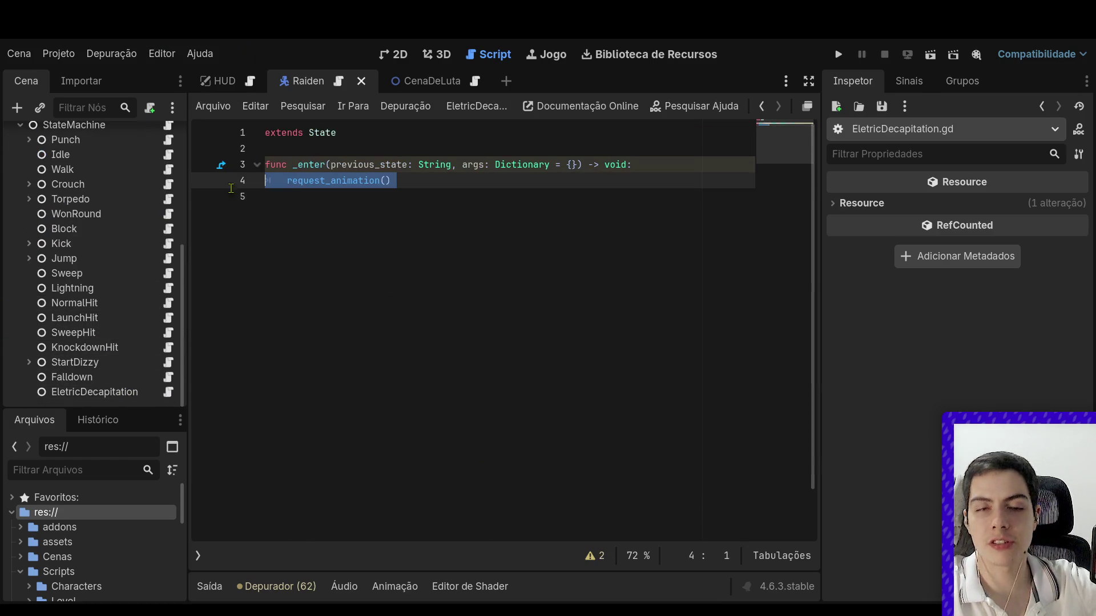